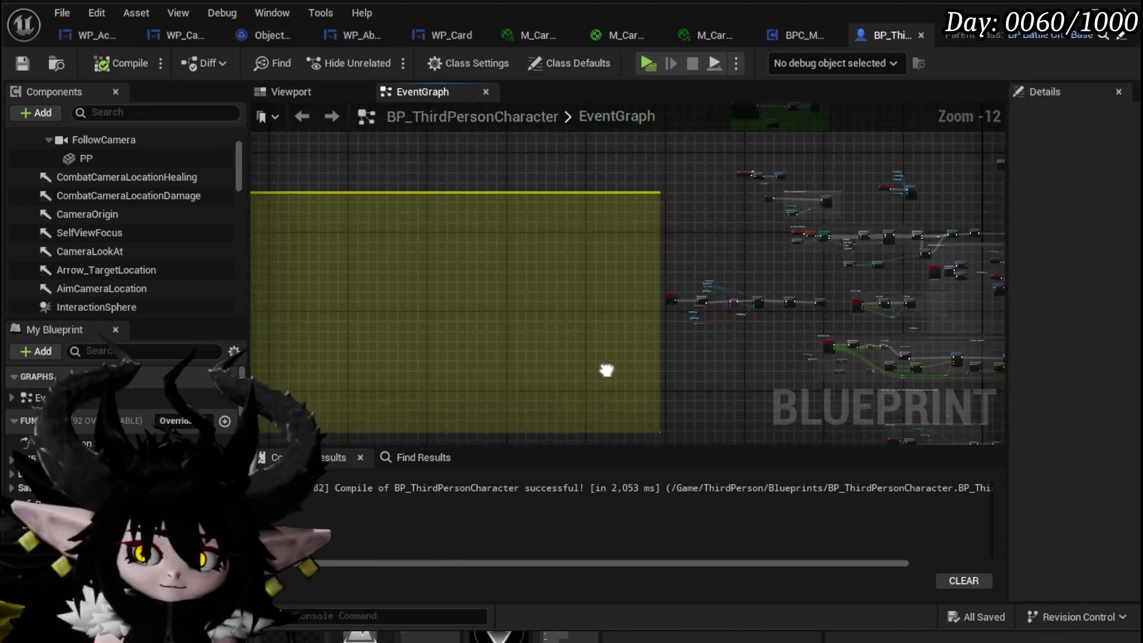
Pan around the interaction component's event graph to inspect its node groups.
left_click_drag(566, 281, 326, 290)
mouse_move(473, 269)
left_mouse_down()
mouse_move(449, 320)
mouse_move(457, 301)
left_mouse_up()
scroll(458, 301, "down", 2)
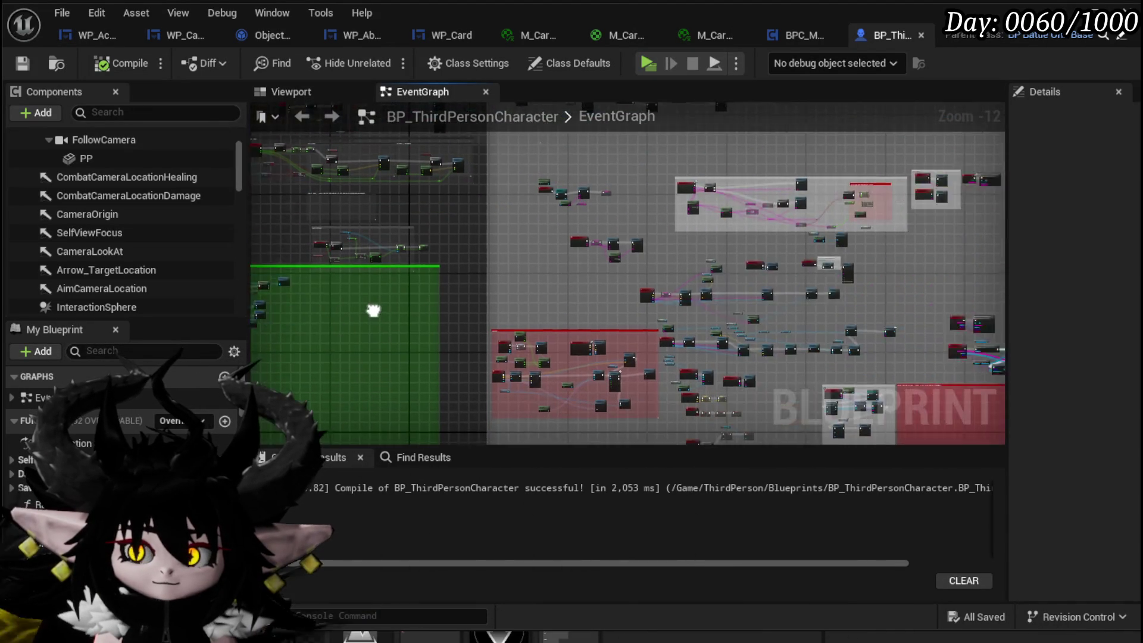
scroll(571, 348, "up", 6)
left_click_drag(385, 253, 389, 315)
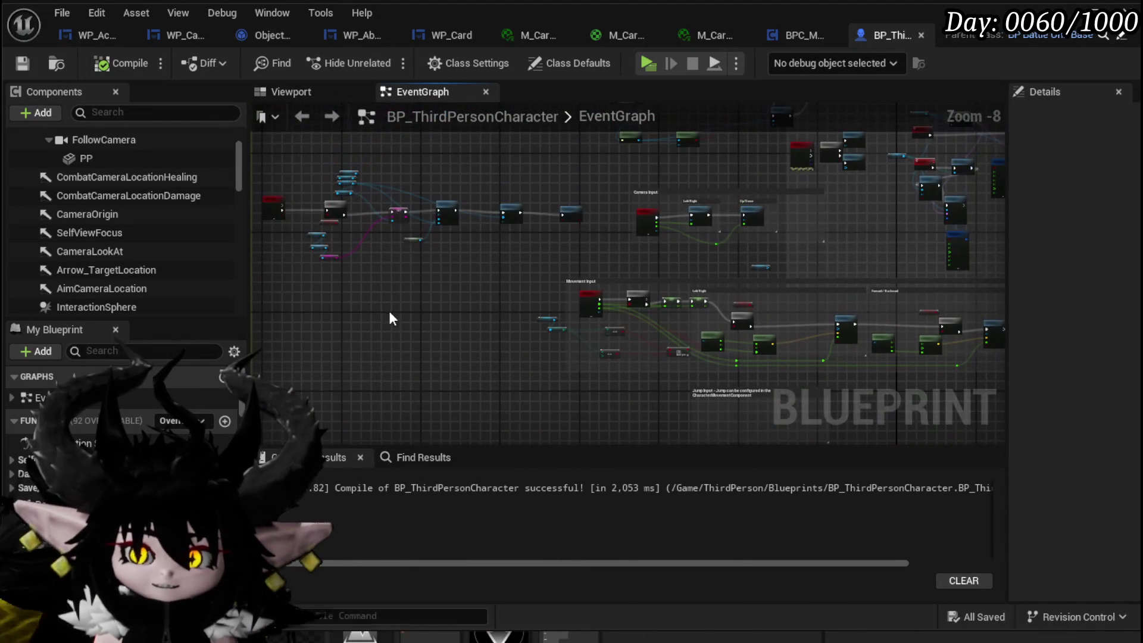
mouse_move(484, 186)
left_mouse_down()
mouse_move(532, 292)
mouse_move(522, 204)
left_mouse_up()
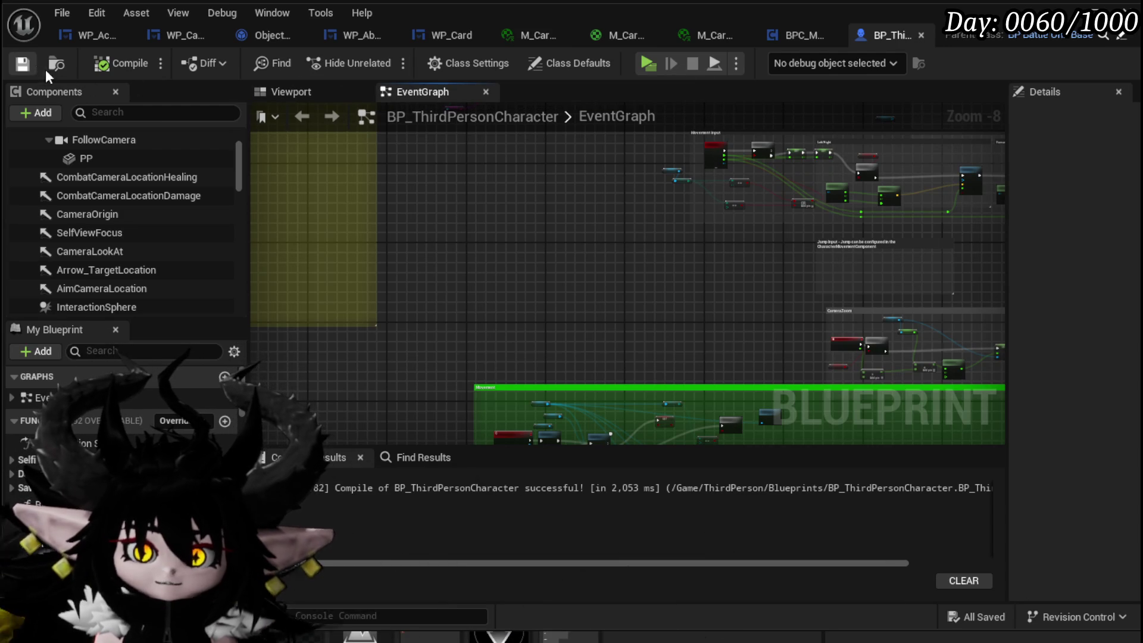
scroll(530, 158, "down", 2)
mouse_move(530, 158)
left_mouse_down()
mouse_move(416, 301)
mouse_move(571, 204)
mouse_move(536, 296)
mouse_move(638, 272)
mouse_move(449, 360)
left_mouse_up()
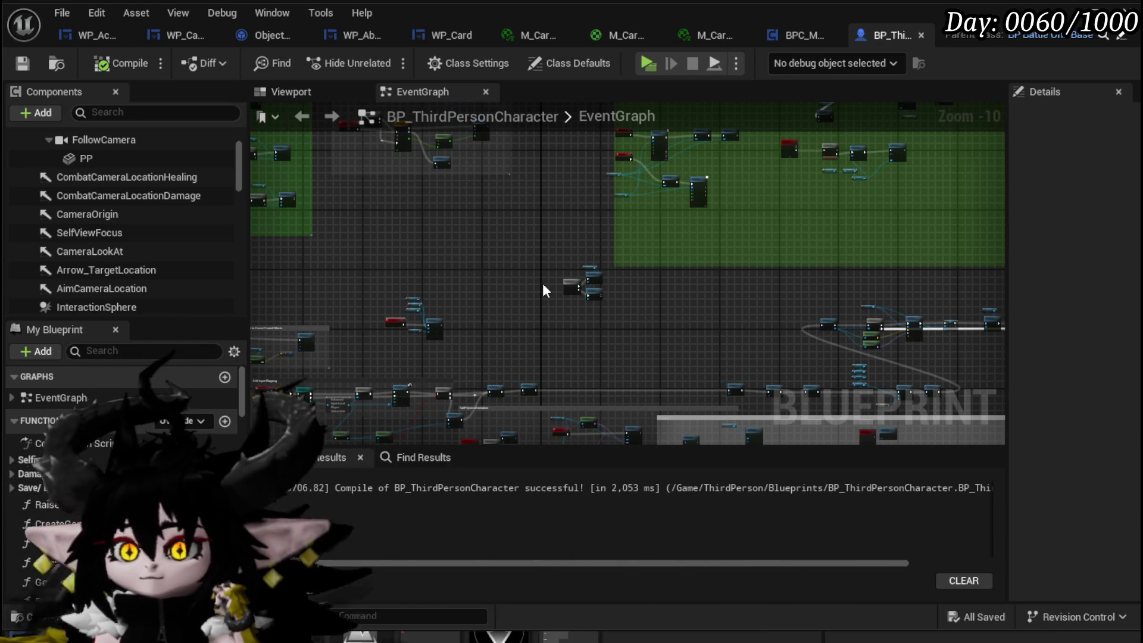
Close BPC_MC_Interaction, show WP_AbilityToolTipp in Designer, and launch a play-in-editor test.
left_click(790, 37)
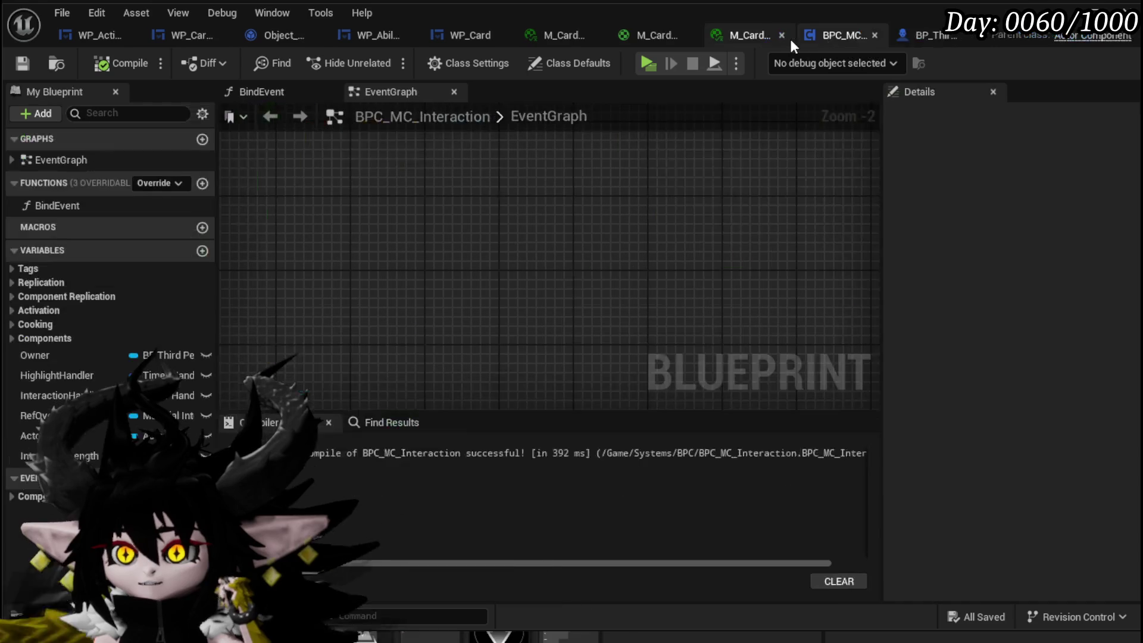
left_click(874, 36)
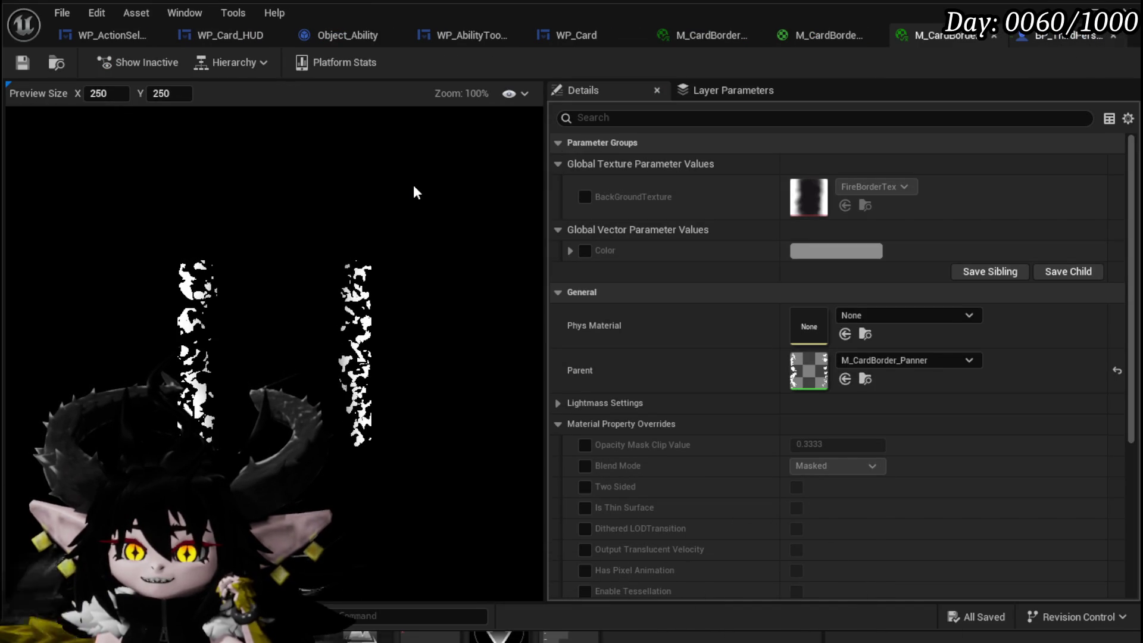
left_click(470, 35)
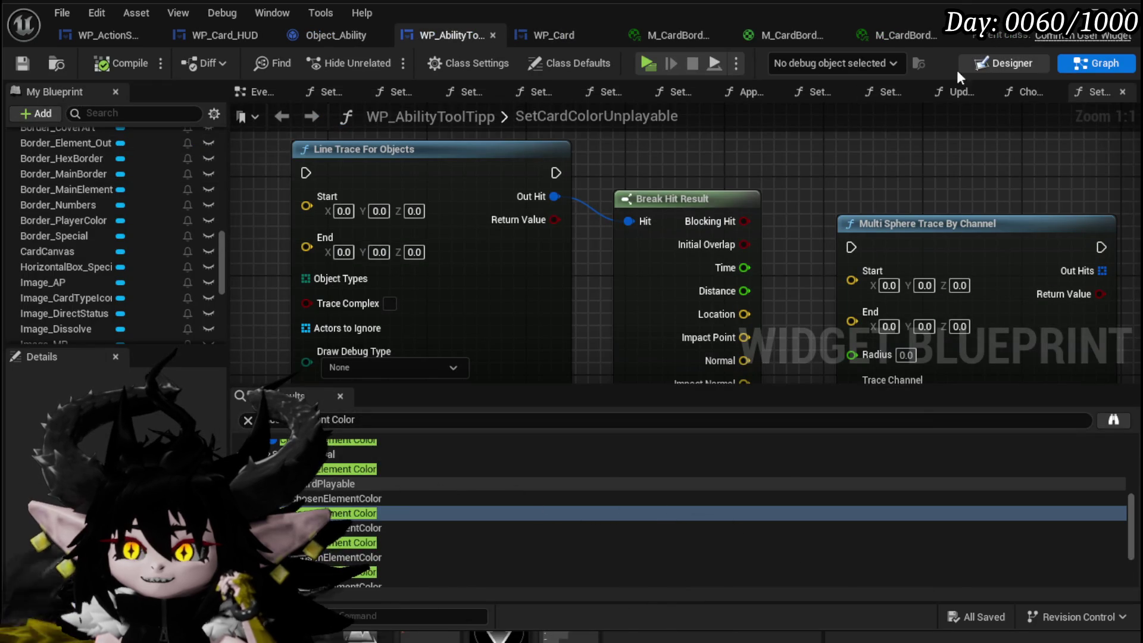
left_click(1000, 63)
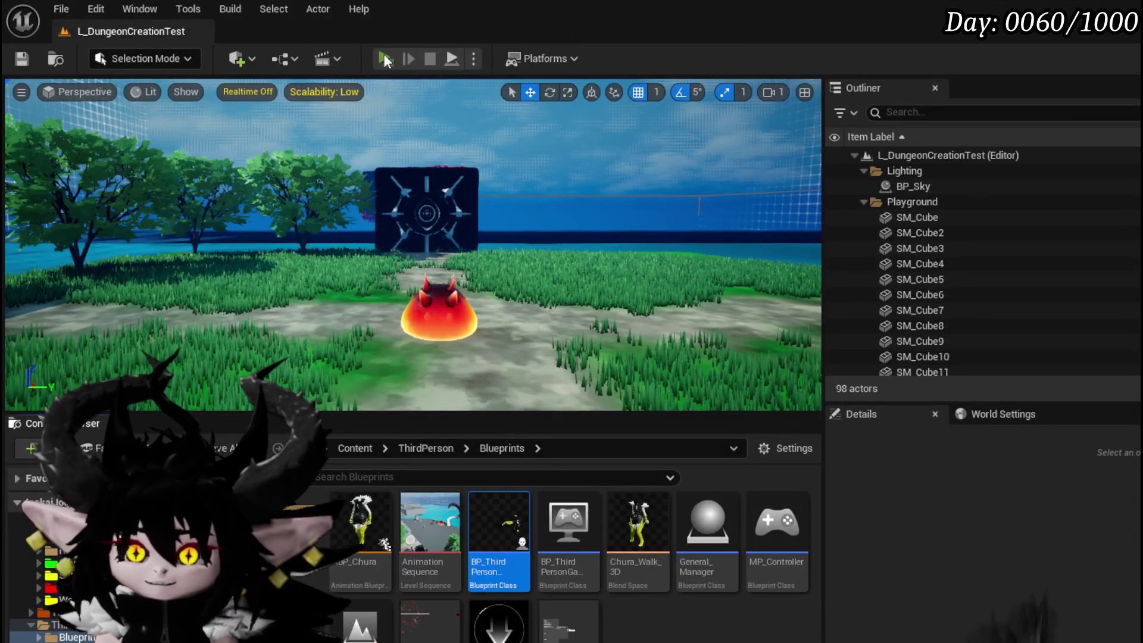
left_click(385, 58)
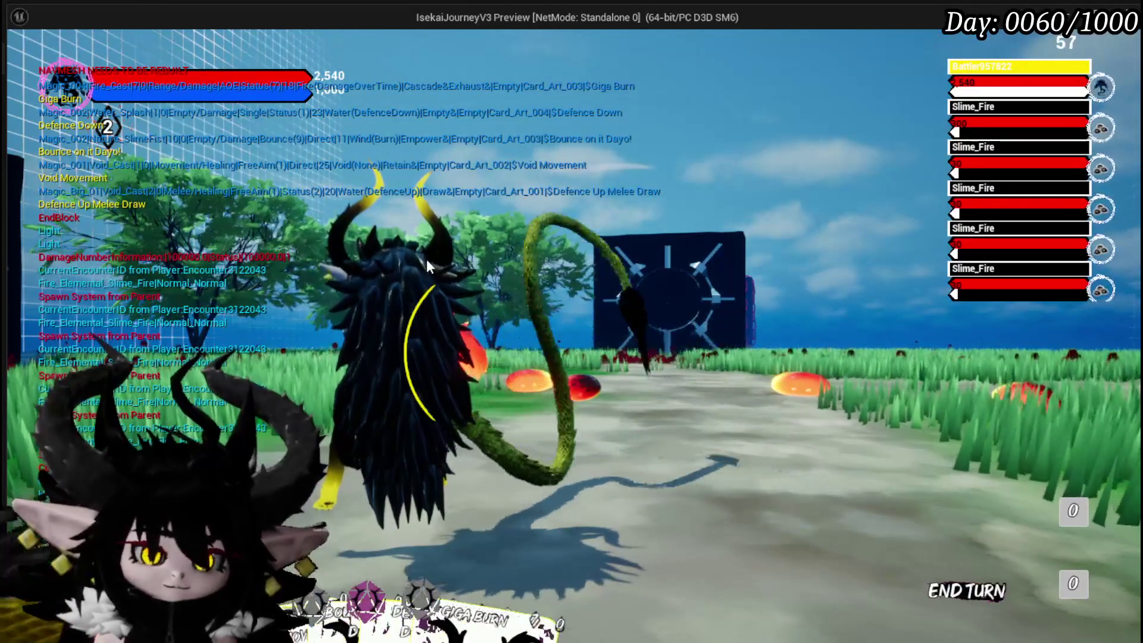
Stop the play test, save the level, and open BP_ThirdPersonCharacter.
key("Escape")
left_click(21, 59)
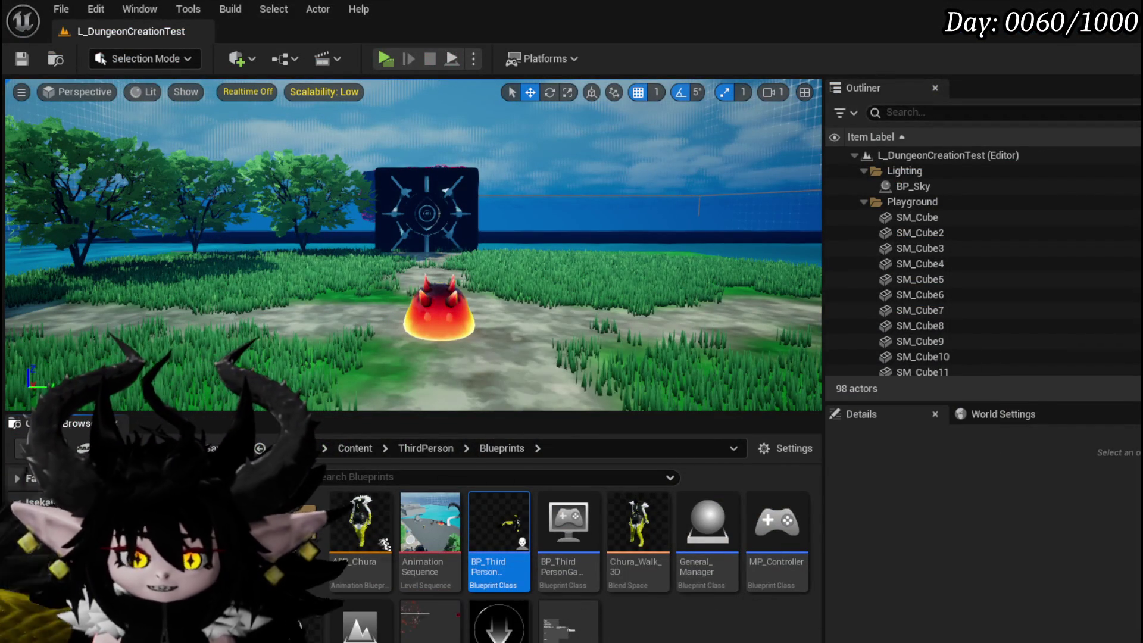
double_click(475, 515)
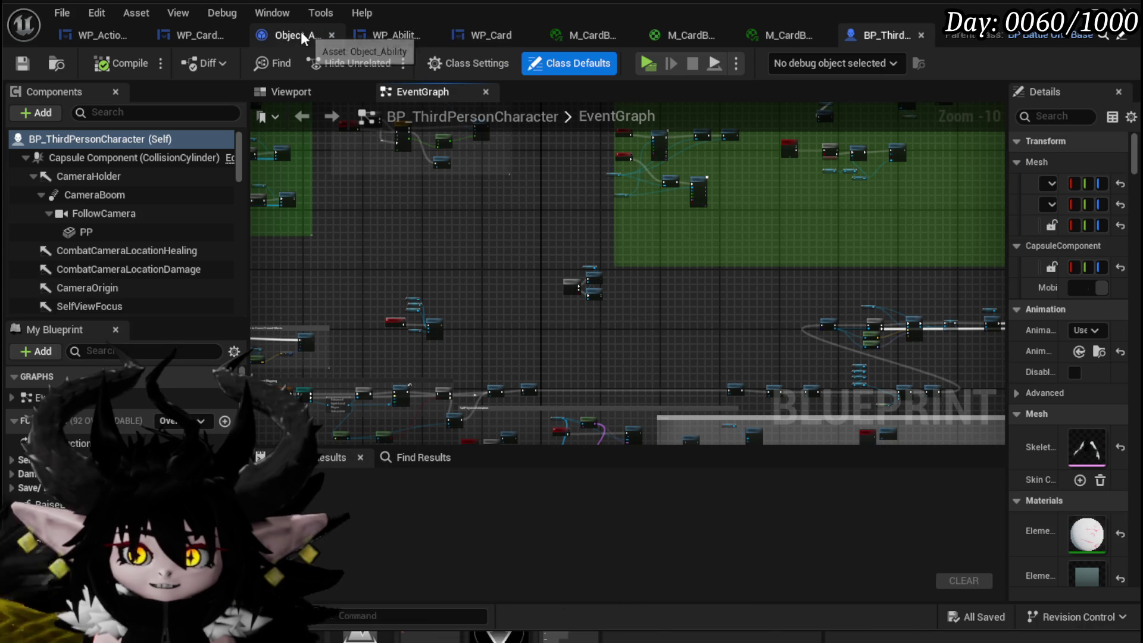
Cycle through the card HUD, action selection, Object_Ability and WP_AbilityToolTipp tabs, then return to the level editor.
left_click(177, 34)
left_click(97, 35)
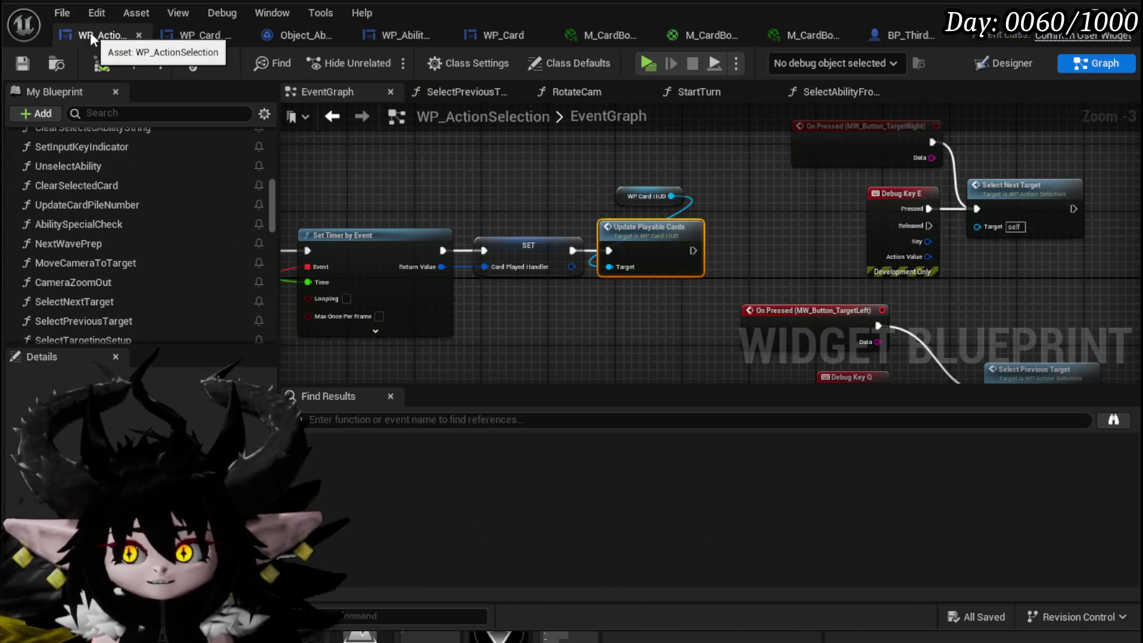
left_click(180, 34)
left_click(290, 39)
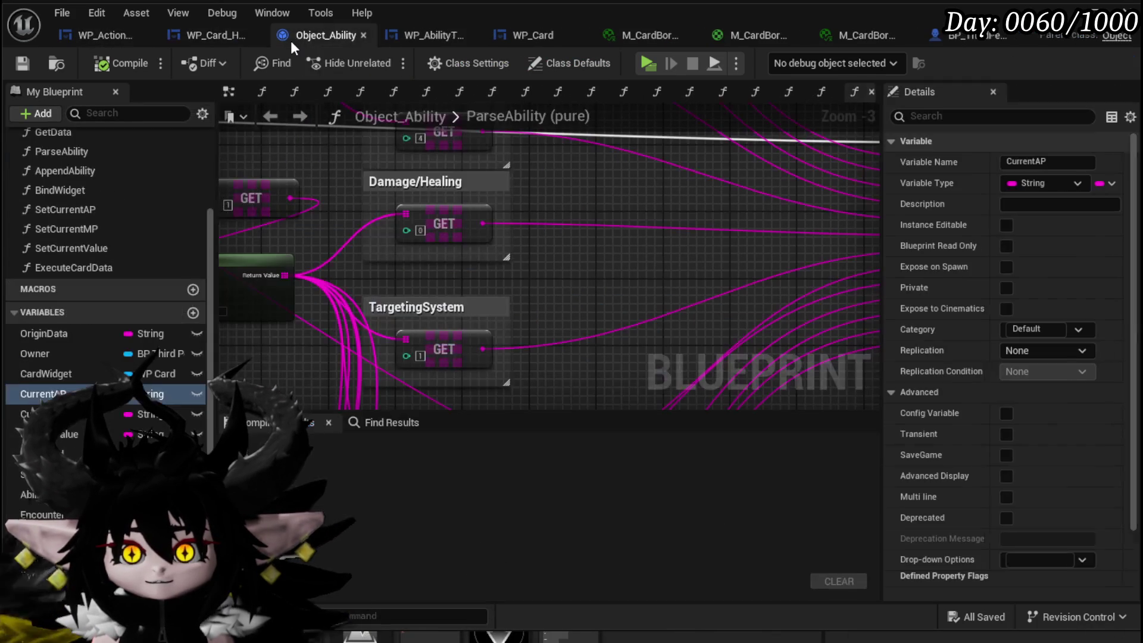
left_click(413, 36)
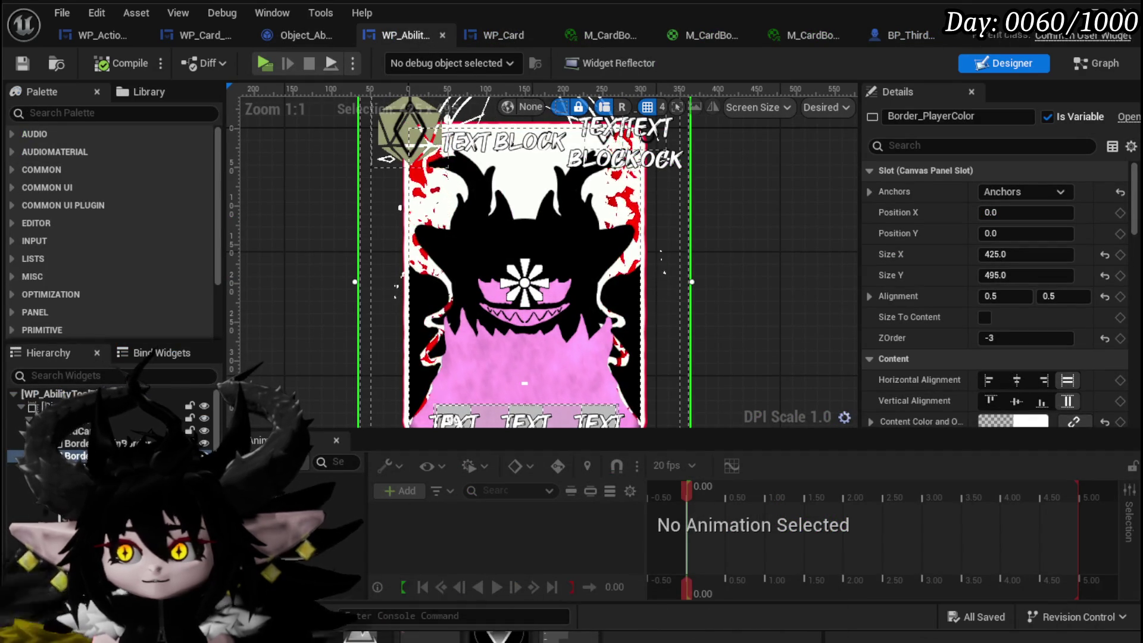
key("alt+Tab")
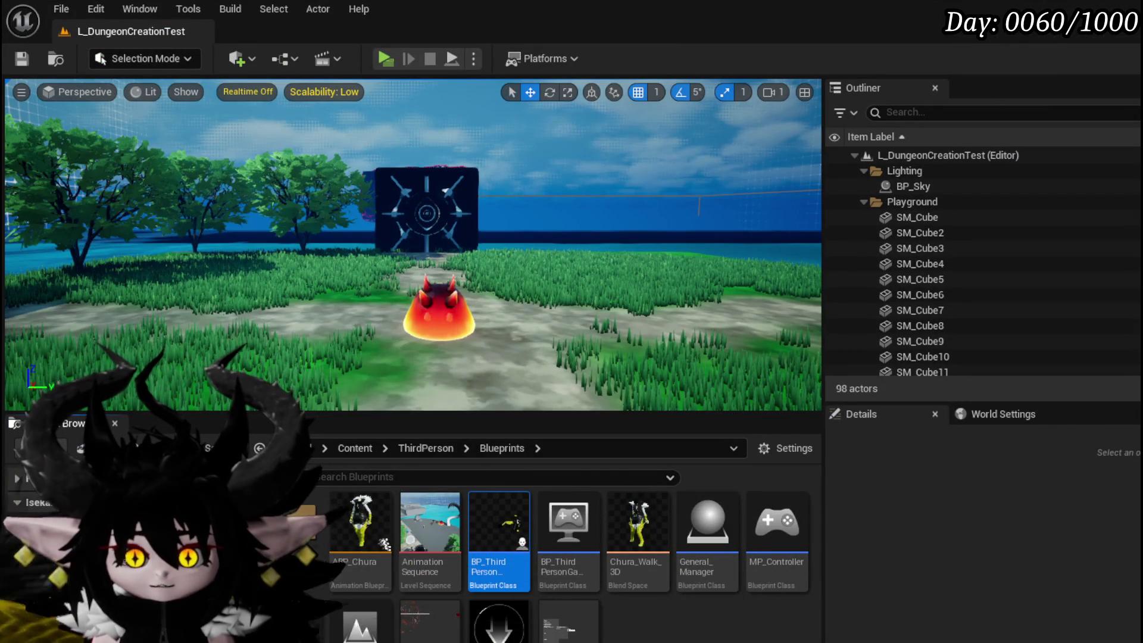
Open BPC_MC_Interaction from the Systems/BPC folder.
left_click(35, 587)
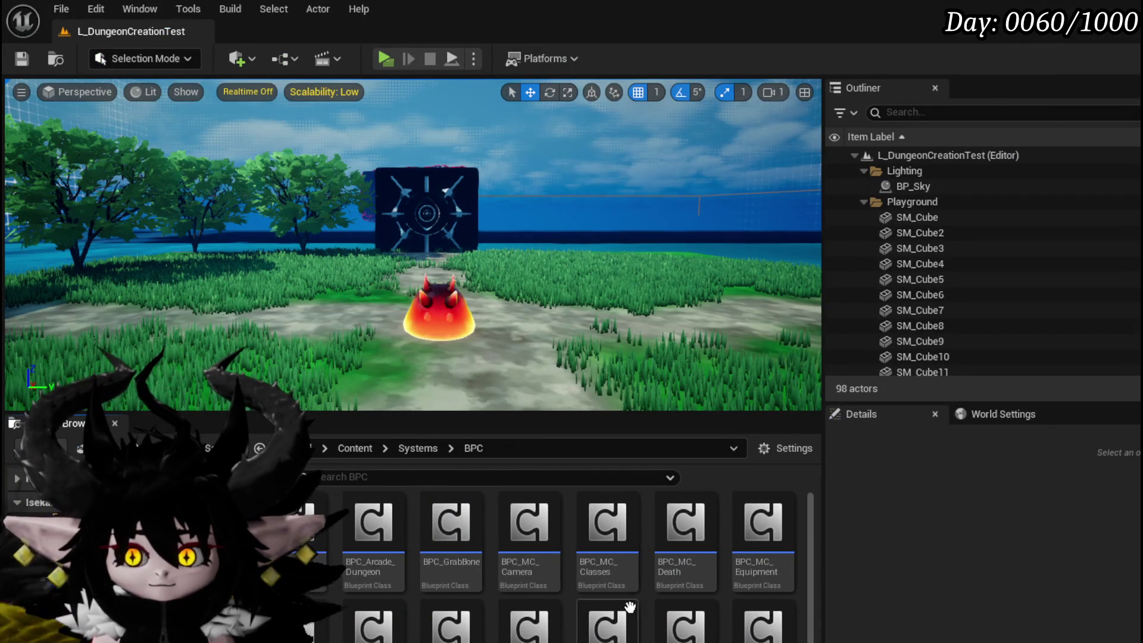
scroll(549, 603, "down", 2)
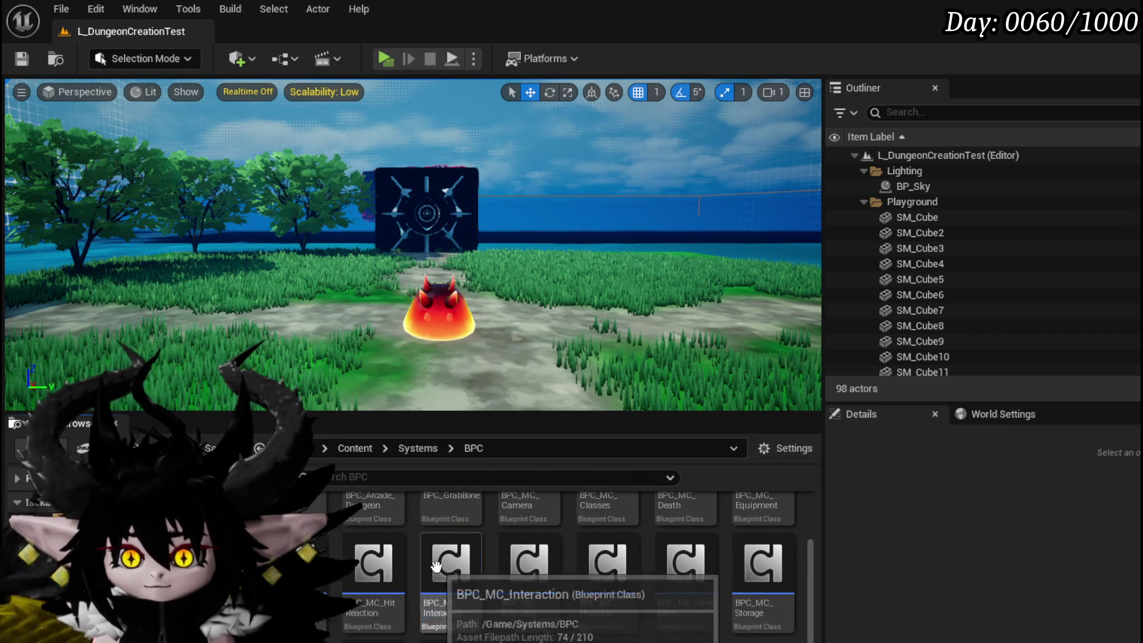
double_click(464, 598)
scroll(622, 299, "up", 4)
scroll(655, 202, "up", 3)
Switch the sphere trace's Draw Debug Type to For Duration and then back to None.
left_click(478, 343)
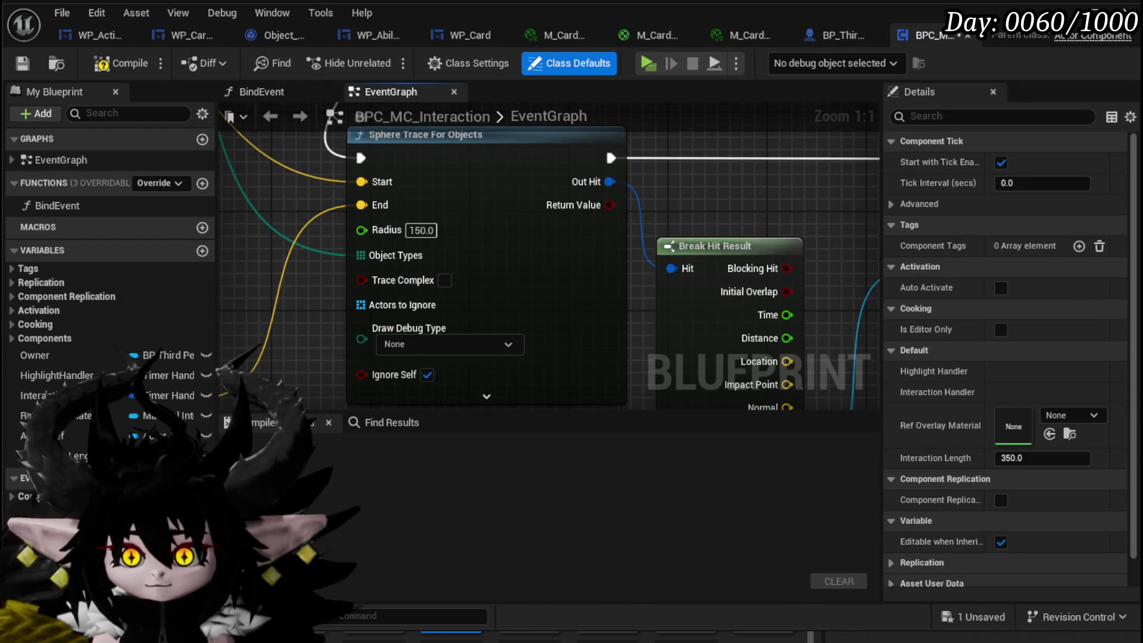
scroll(610, 231, "down", 3)
left_click(470, 244)
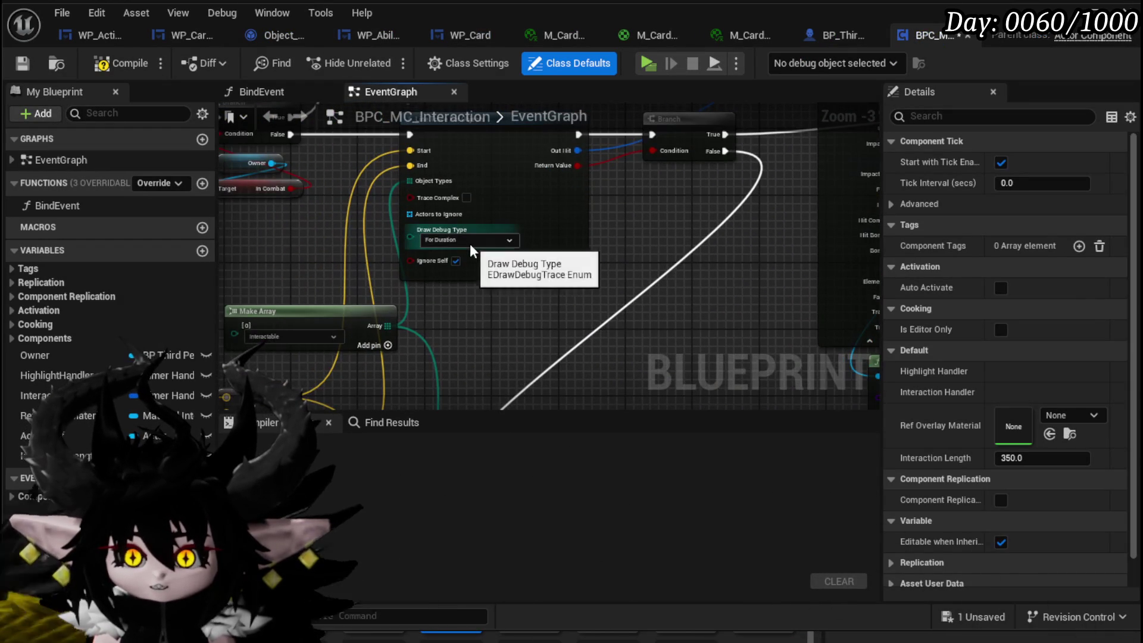
left_click(462, 252)
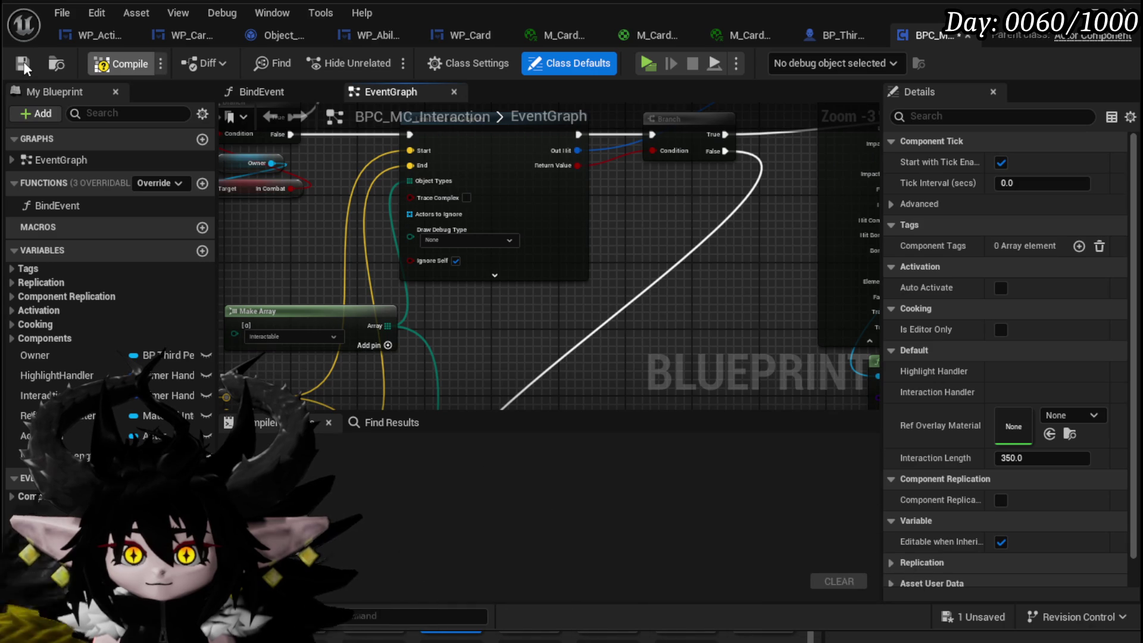
Compile and save the component, close it, and bring up the card border material instance.
left_click(24, 62)
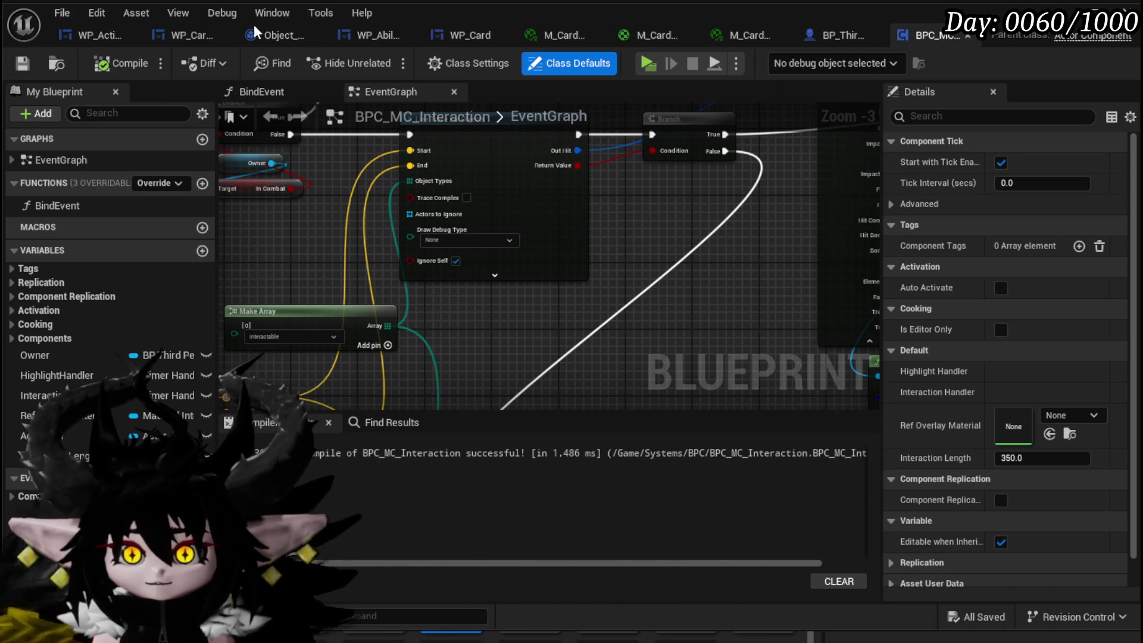
left_click(967, 35)
left_click(741, 35)
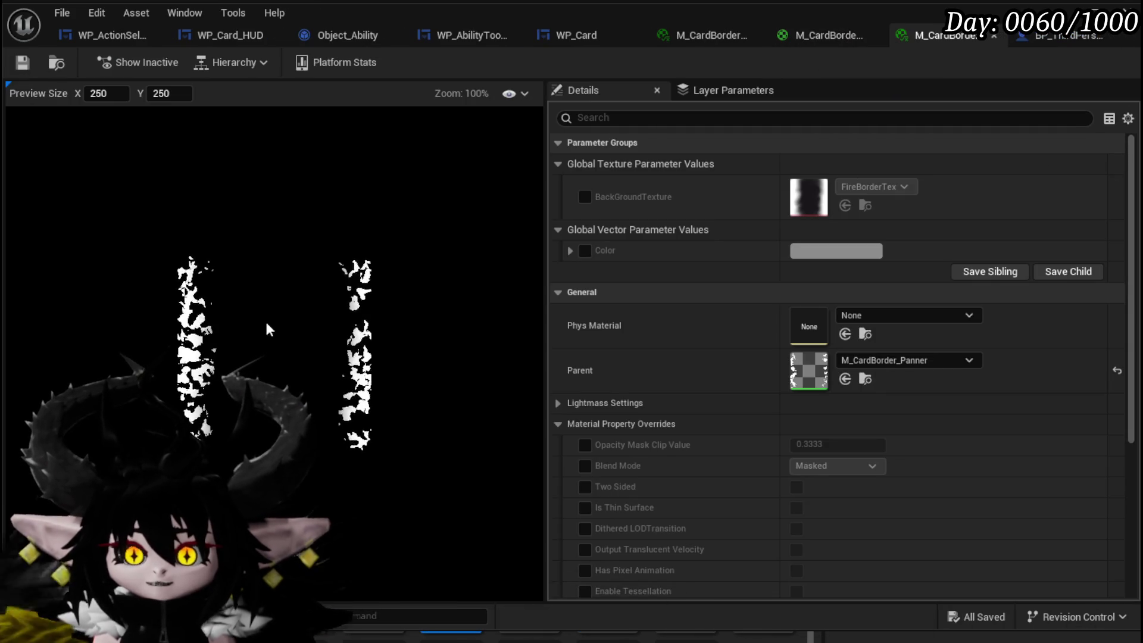
Enable the M_CardBorder Color override and set it to white by removing all saturation.
left_click(586, 251)
left_click(812, 250)
left_click(926, 380)
mouse_move(926, 380)
left_mouse_down()
mouse_move(855, 347)
mouse_move(905, 319)
mouse_move(855, 387)
mouse_move(968, 380)
mouse_move(866, 311)
mouse_move(920, 417)
mouse_move(862, 312)
mouse_move(923, 394)
mouse_move(866, 373)
mouse_move(912, 382)
left_mouse_up()
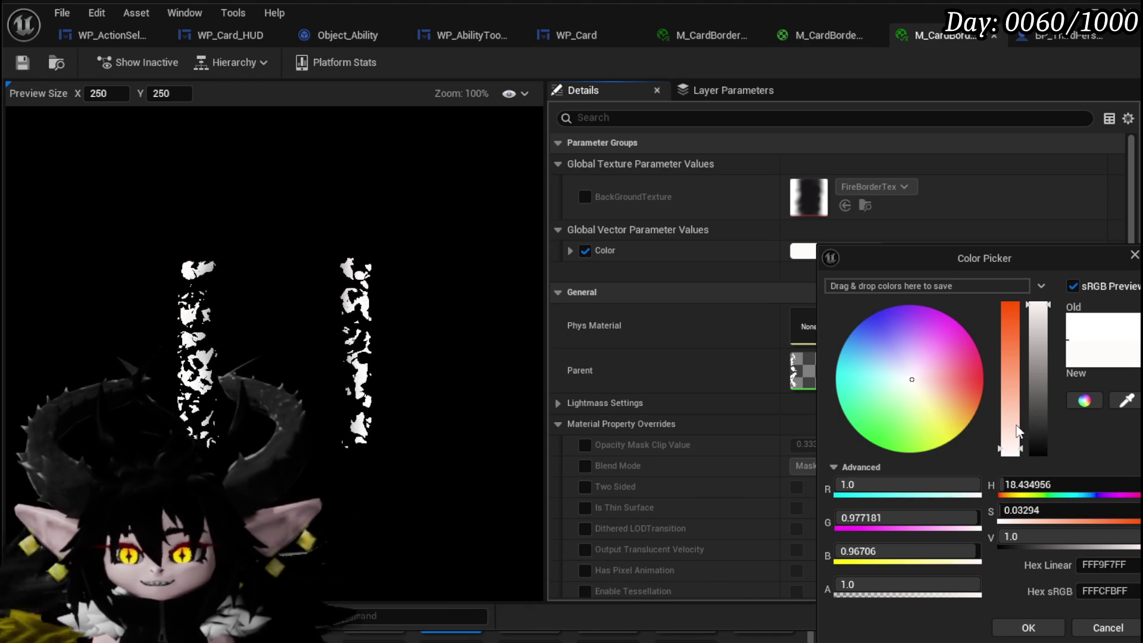
left_click(1010, 453)
left_click(1012, 629)
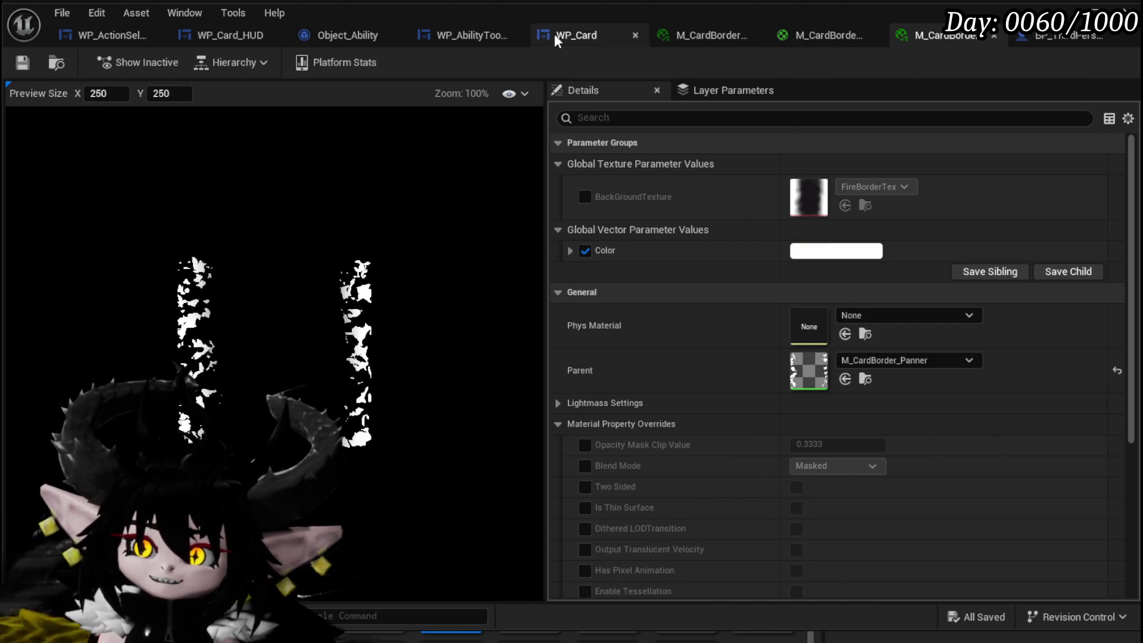
left_click(467, 35)
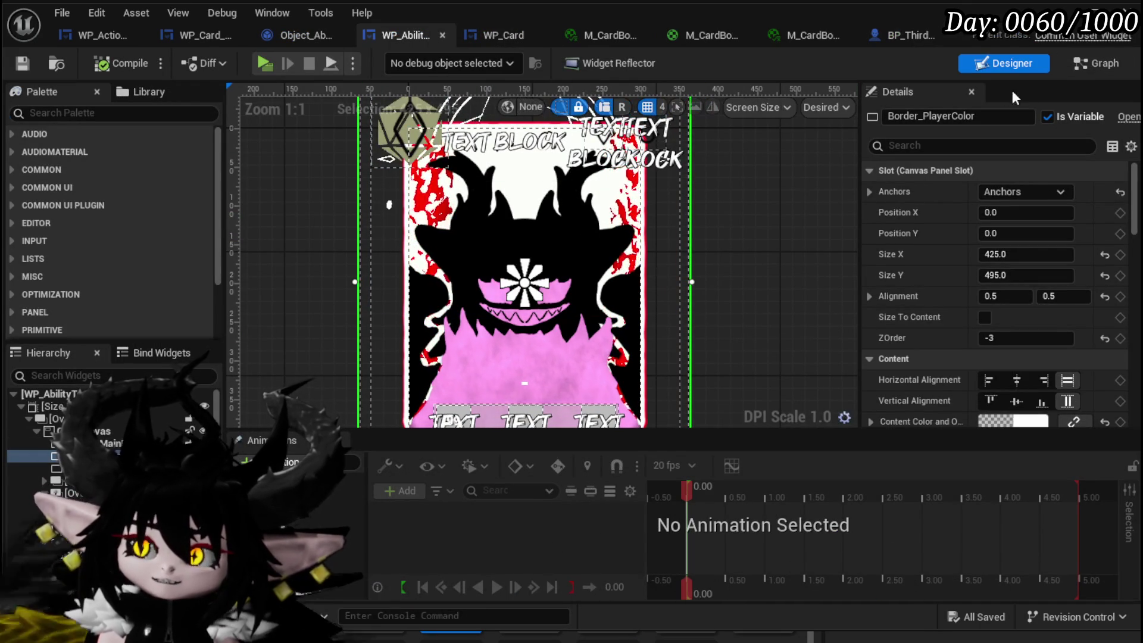
In WP_AbilityToolTipp's graph, open the SetData function, check BindEvent, and return to SetData.
left_click(1092, 63)
scroll(197, 170, "down", 15)
scroll(61, 205, "up", 8)
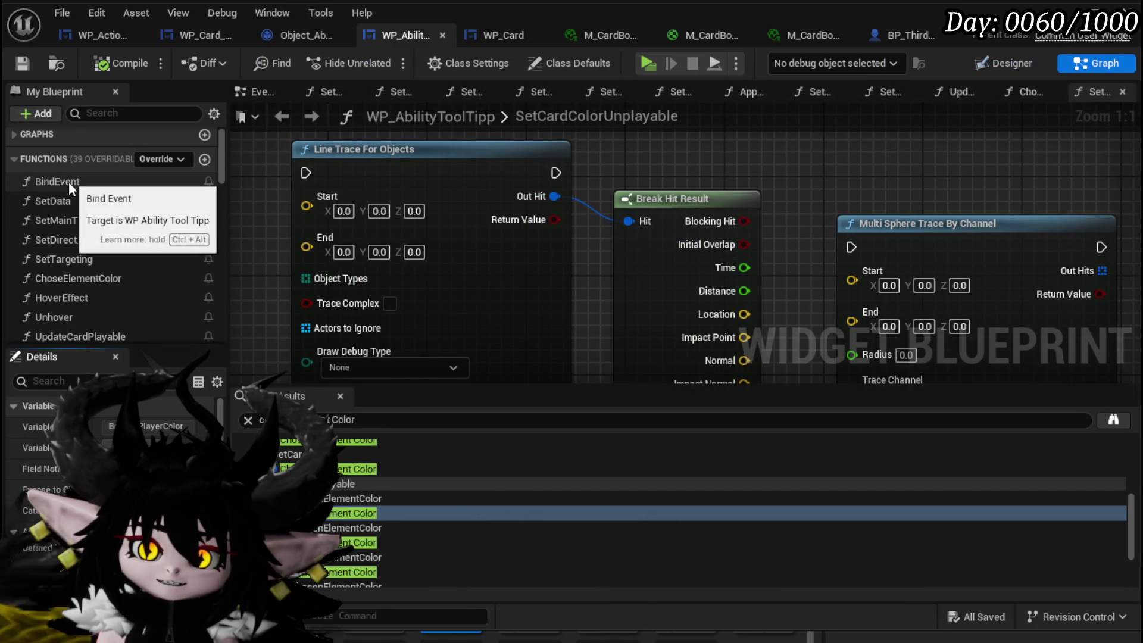
double_click(69, 198)
scroll(298, 208, "down", 7)
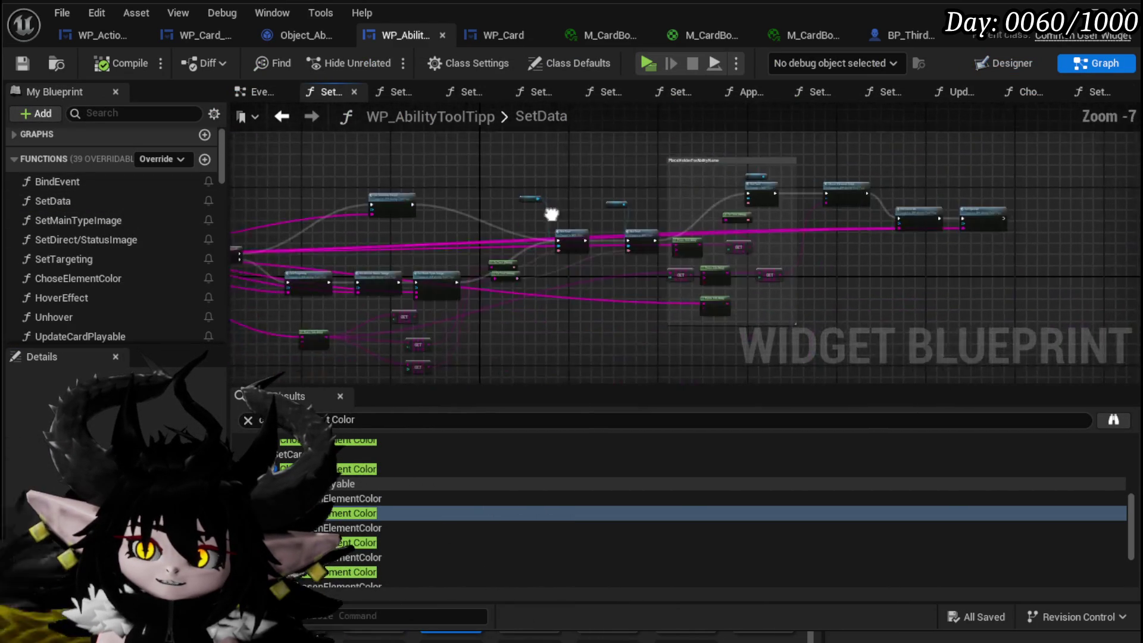
scroll(466, 211, "up", 4)
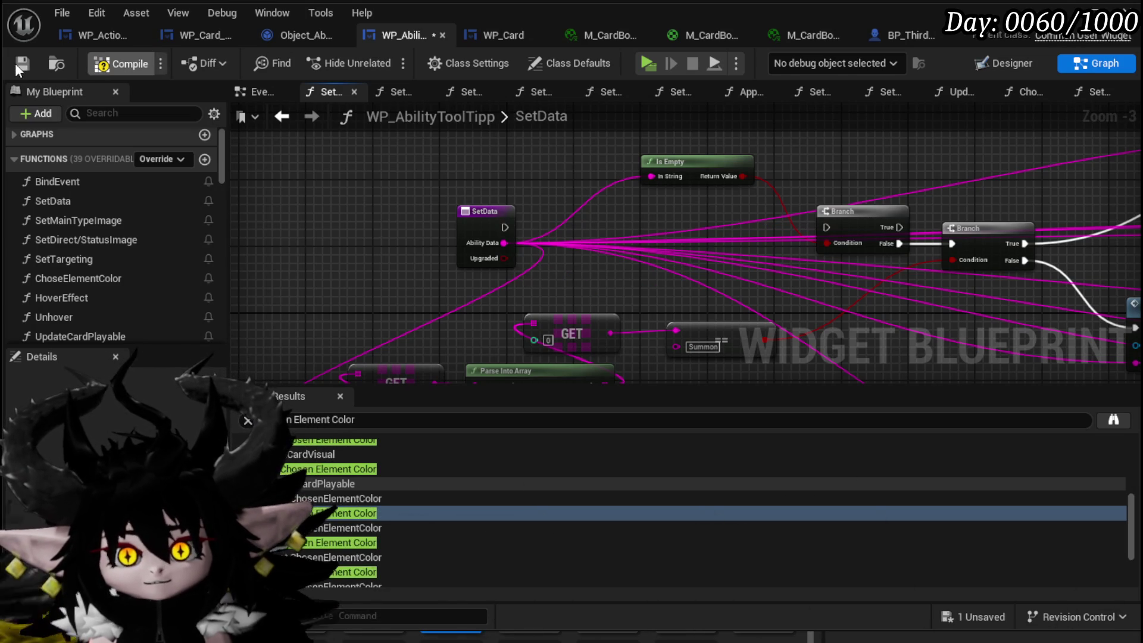
double_click(69, 181)
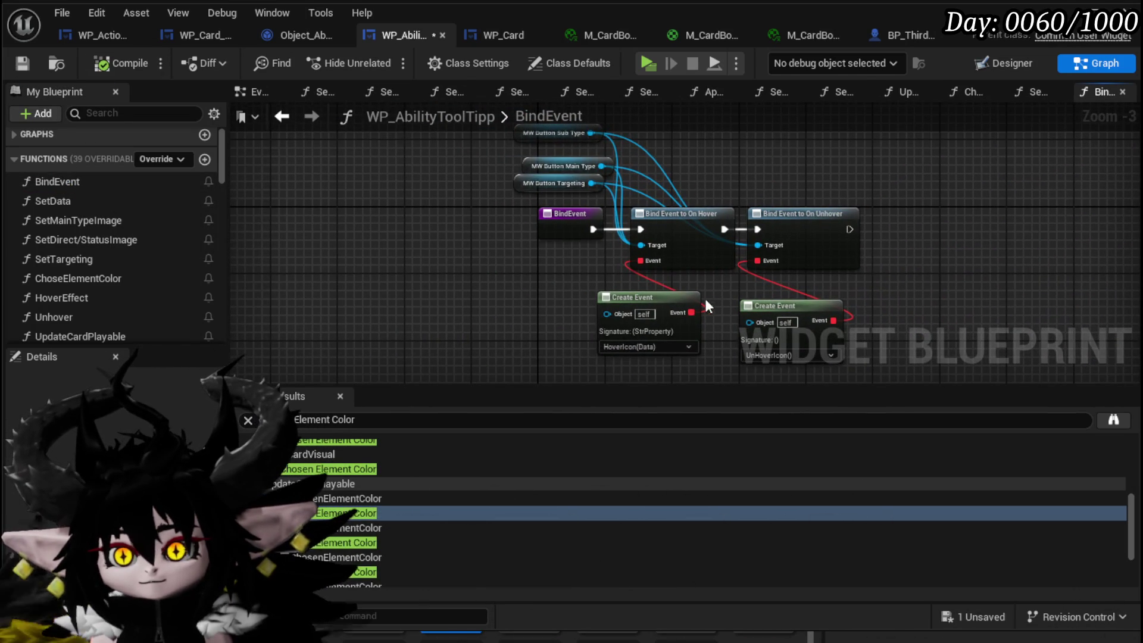
double_click(98, 203)
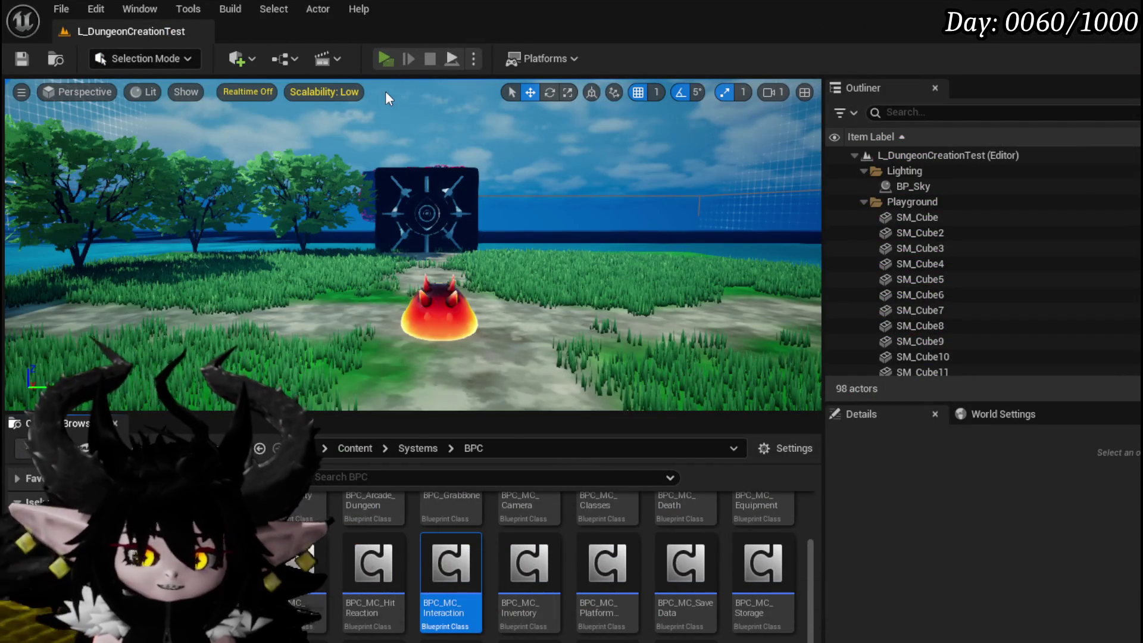
Run to the slime and hit it with magic attacks to start a card battle, then stop.
key("w")
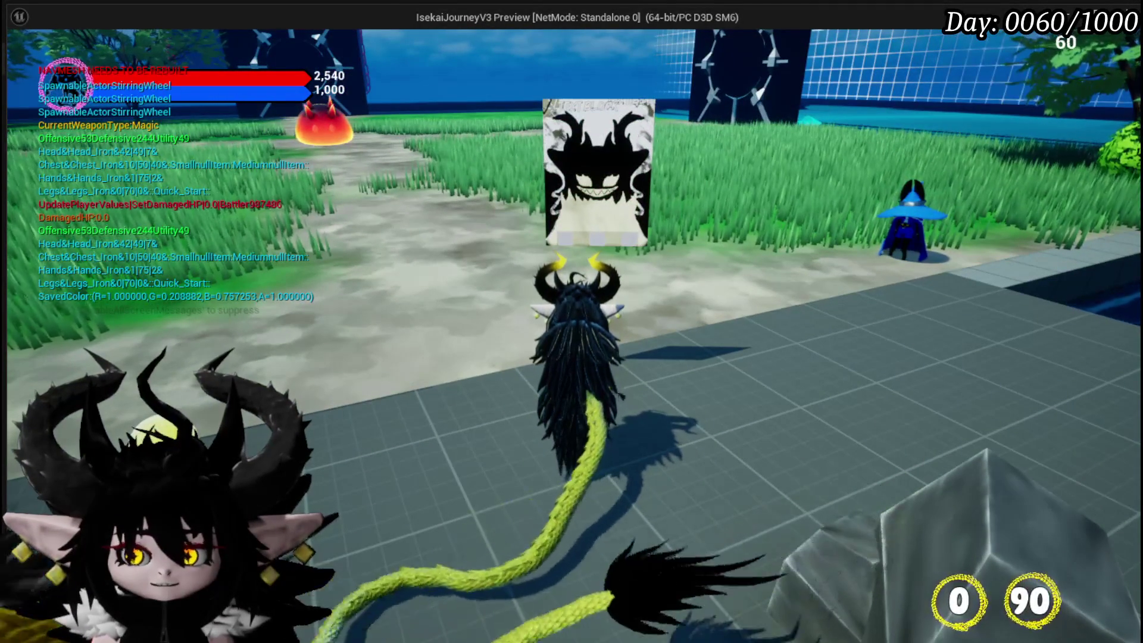
key("w")
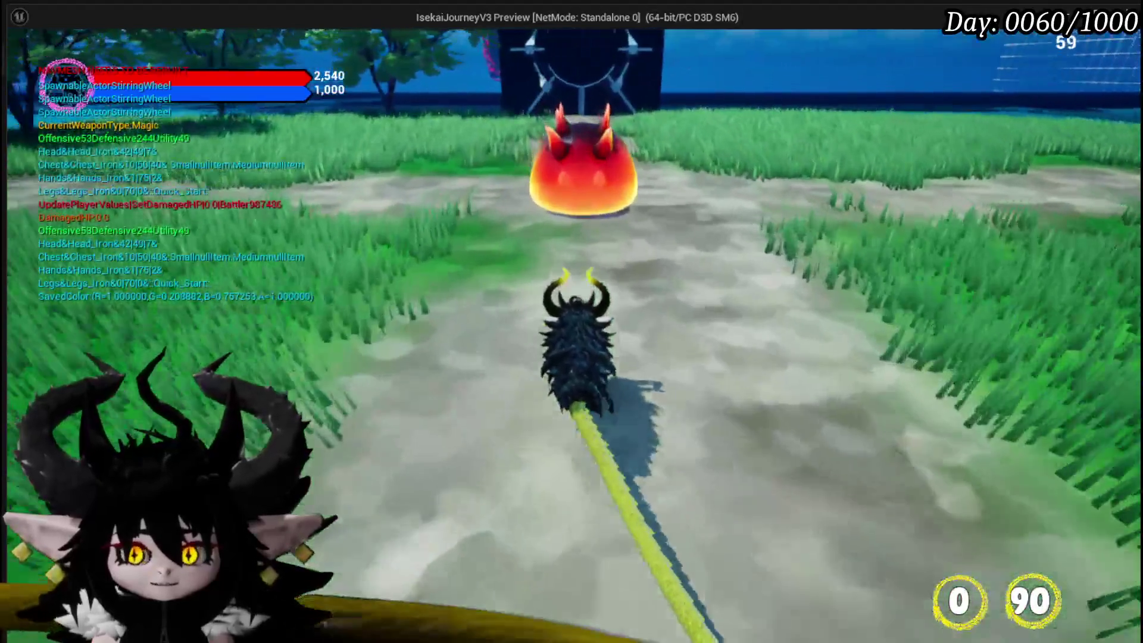
left_click(571, 321)
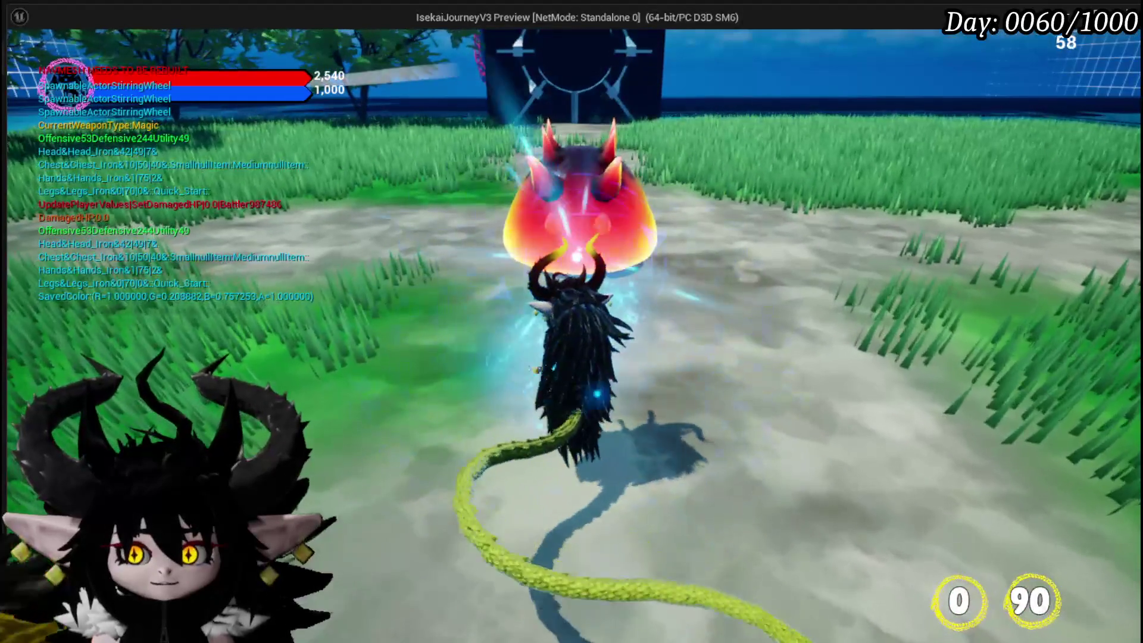
left_click(571, 322)
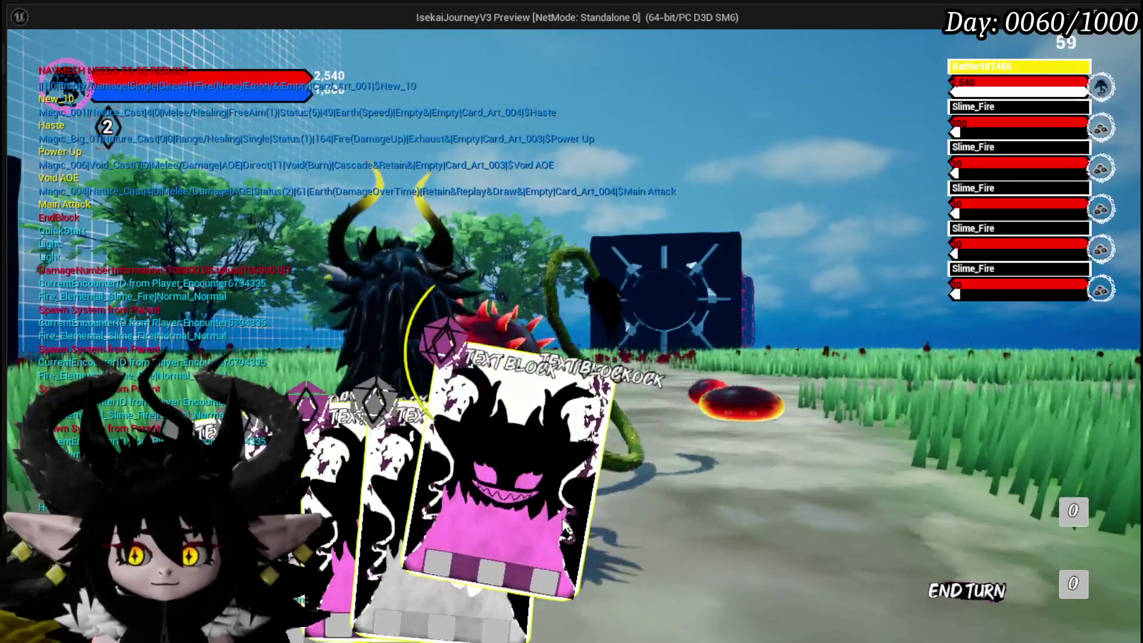
key("Escape")
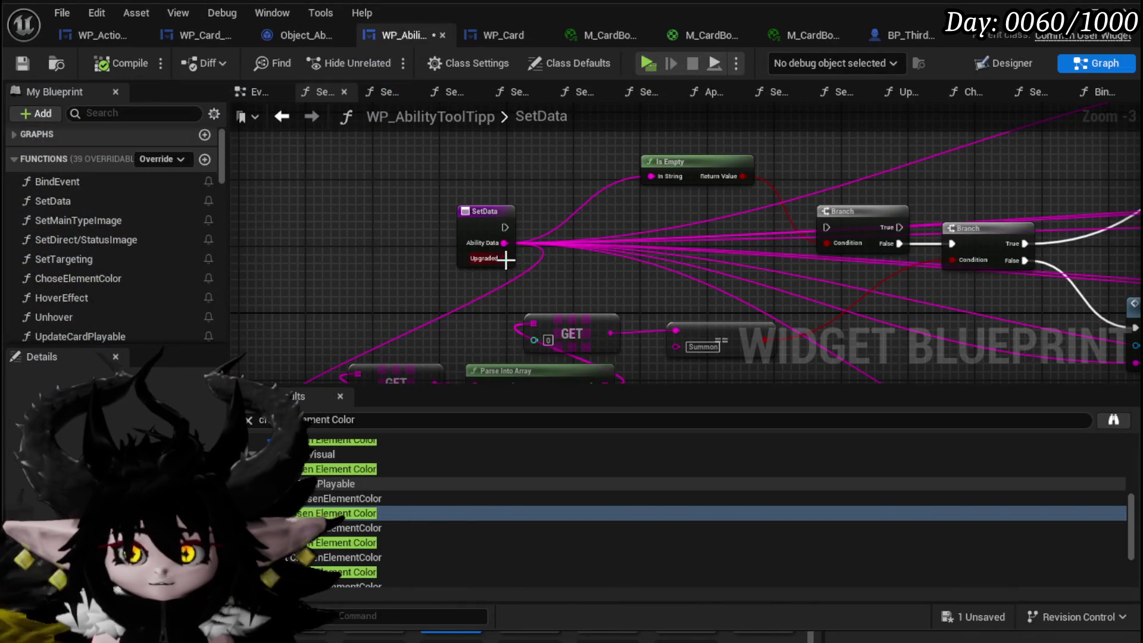
Connect SetData's exec pin to the first Branch, then inspect the card's Border_MainElement in Designer.
mouse_move(504, 227)
left_mouse_down()
mouse_move(849, 237)
mouse_move(827, 228)
left_mouse_up()
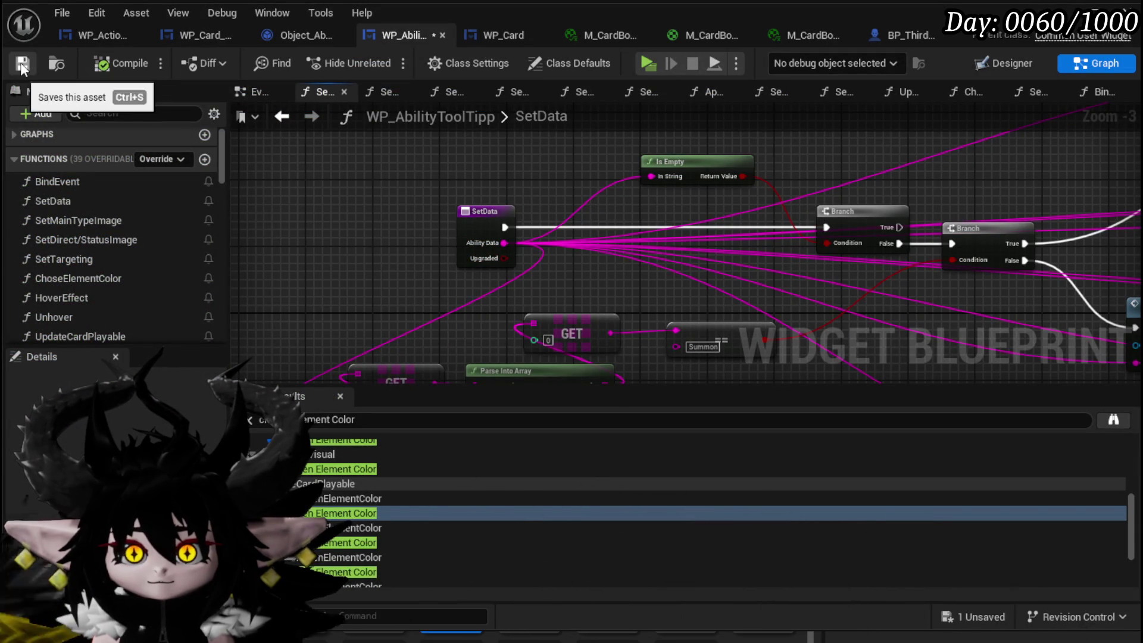
left_click(990, 63)
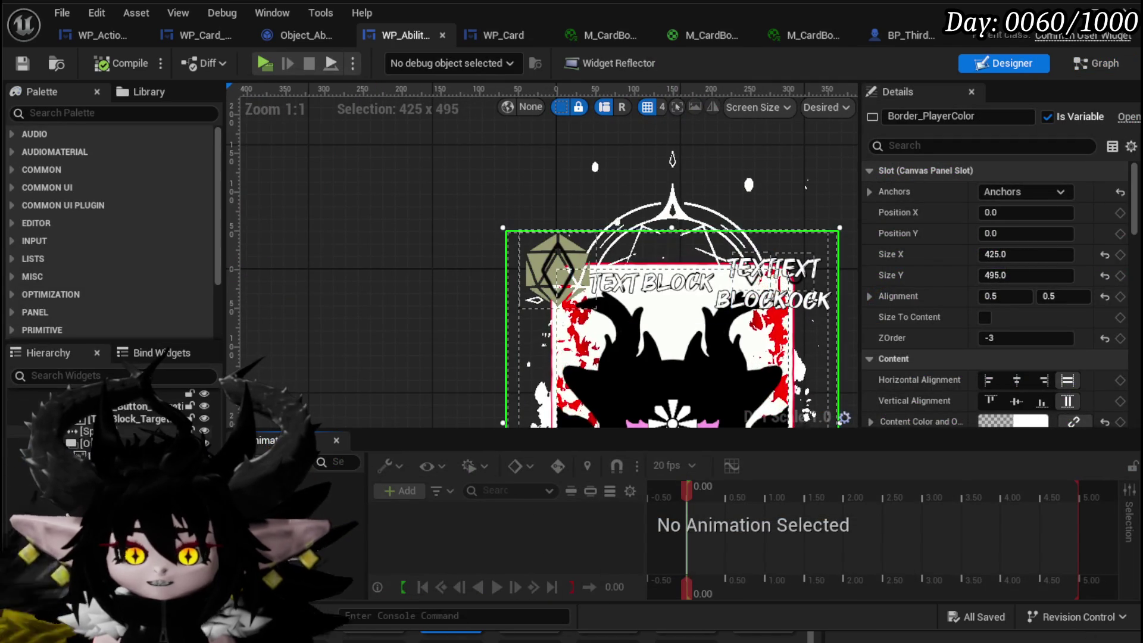
scroll(994, 297, "down", 10)
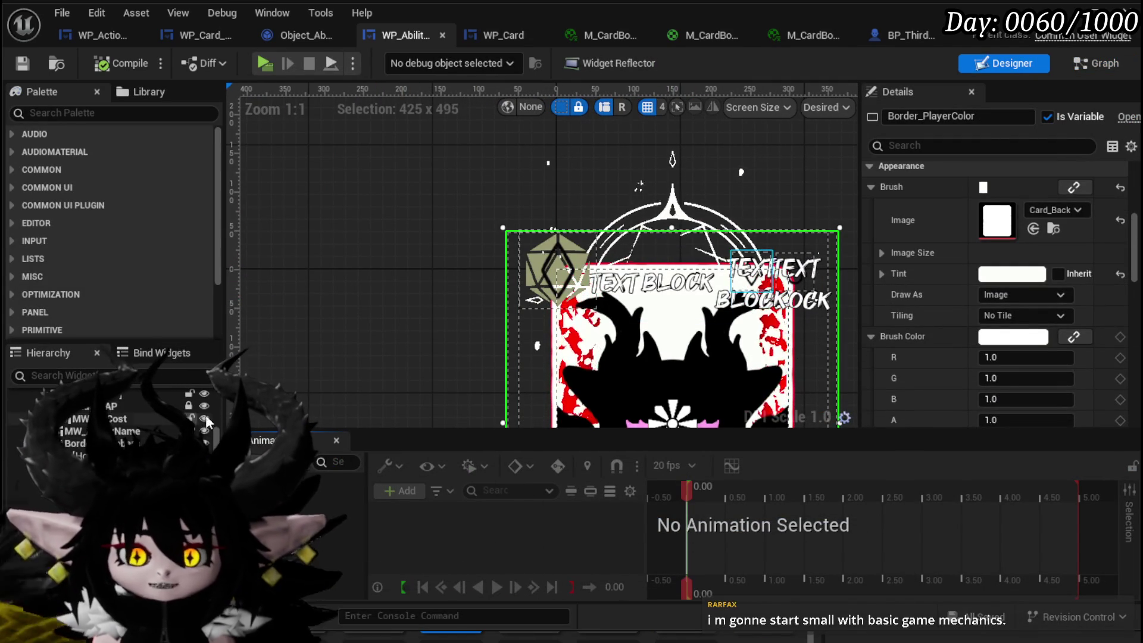
left_click_drag(359, 318, 303, 223)
scroll(302, 222, "down", 1)
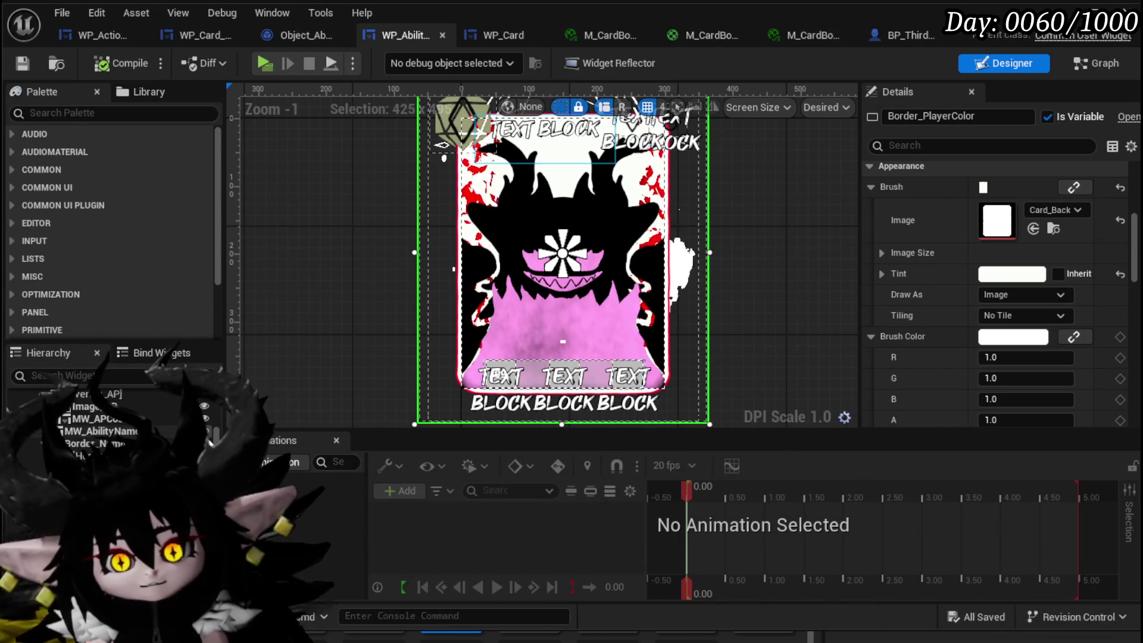
scroll(215, 435, "up", 5)
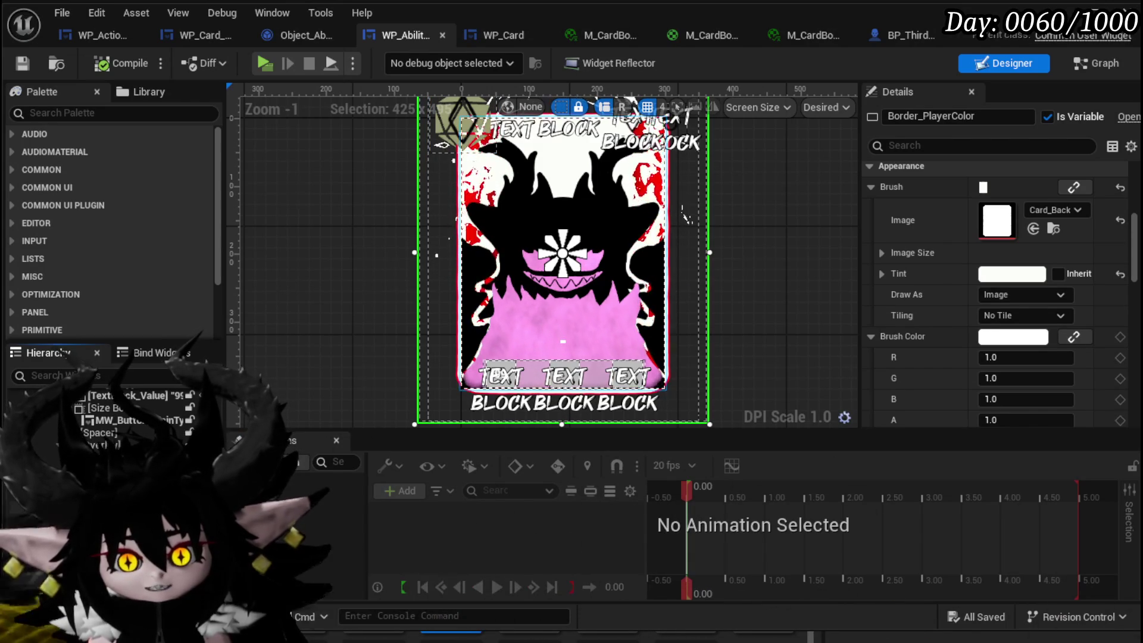
left_click(655, 256)
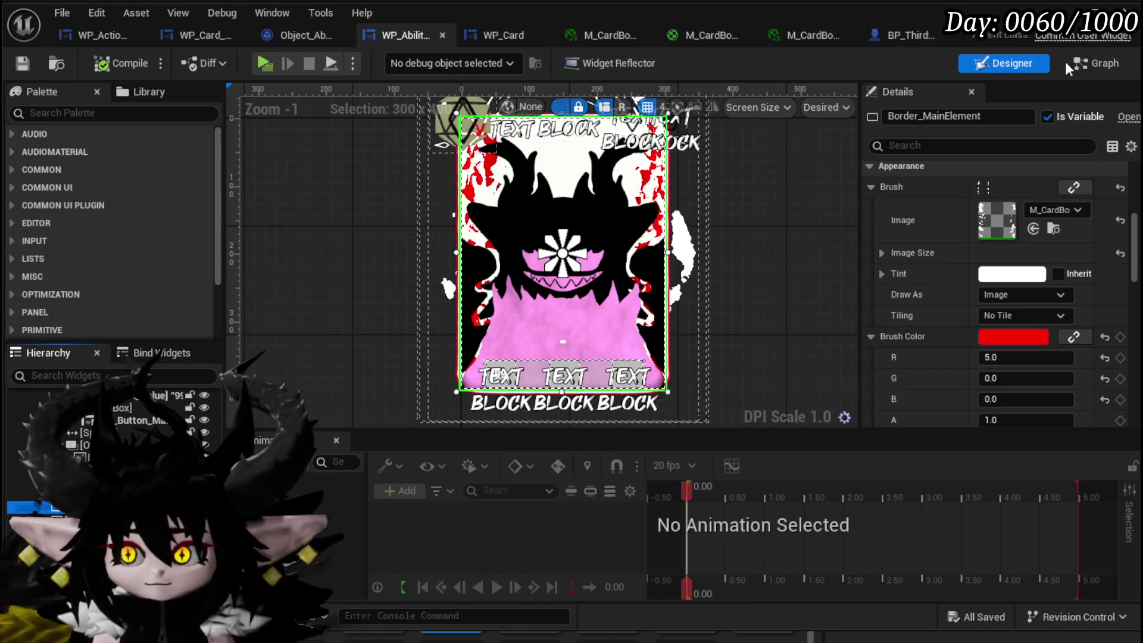
left_click(1095, 64)
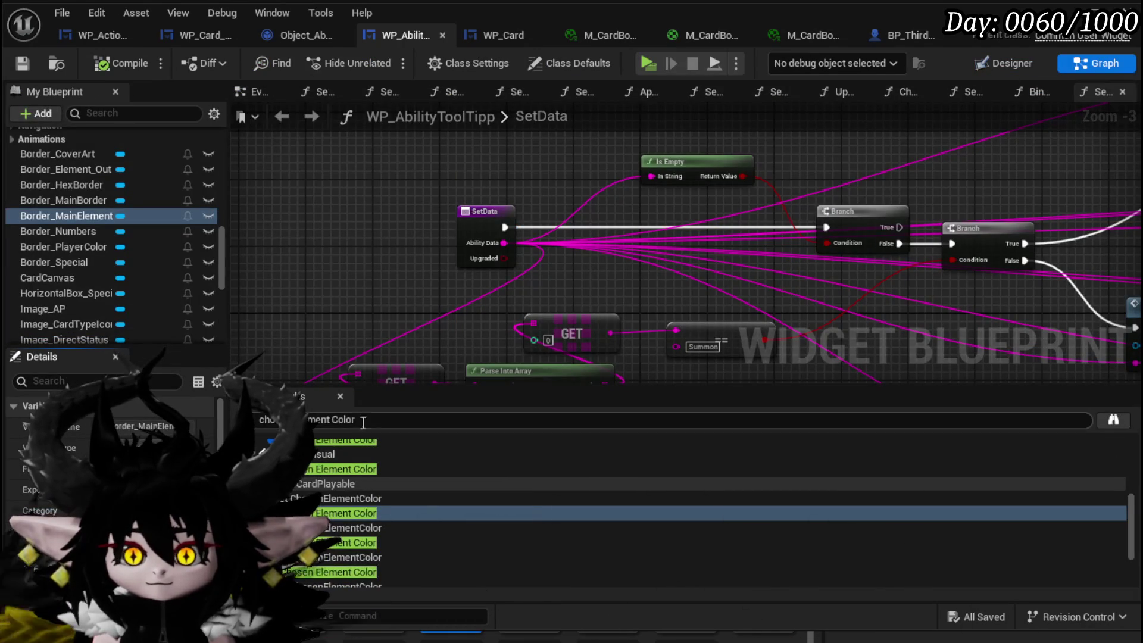
Search Find Results for Border_MainElement and jump to its use in SetCardVisual.
key("BackSpace")
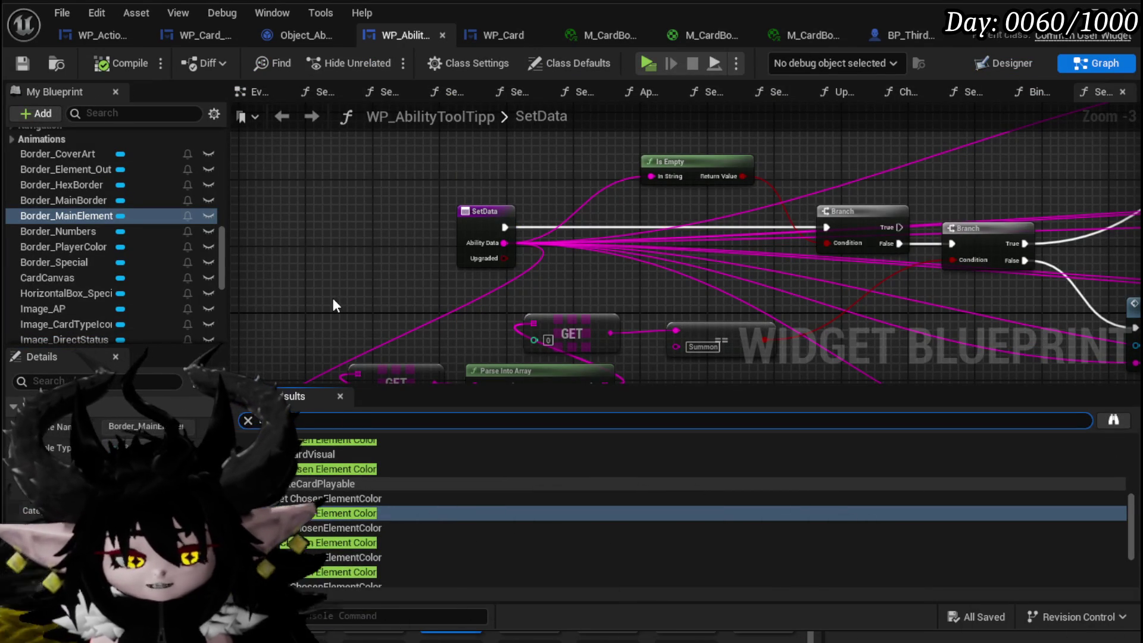
type("rd")
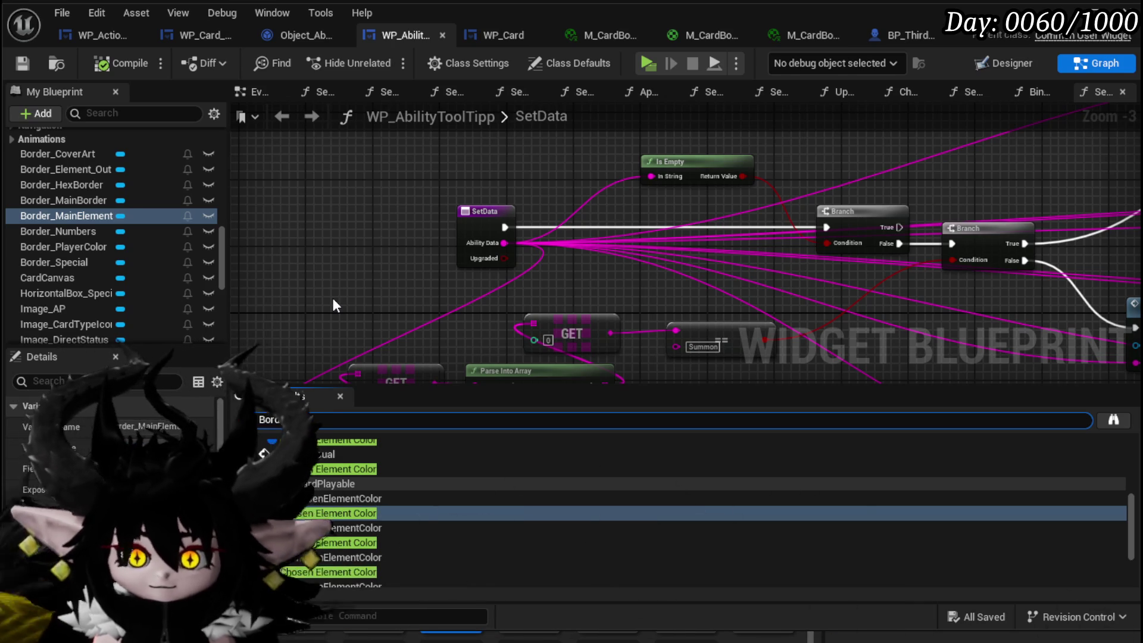
left_click(991, 71)
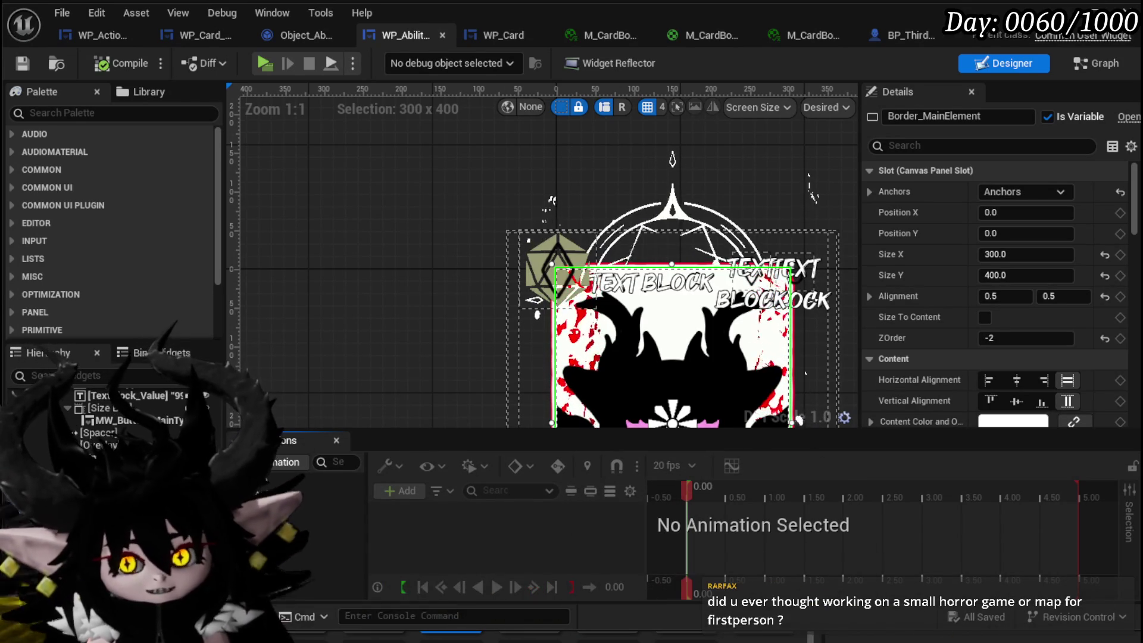
left_click(1092, 56)
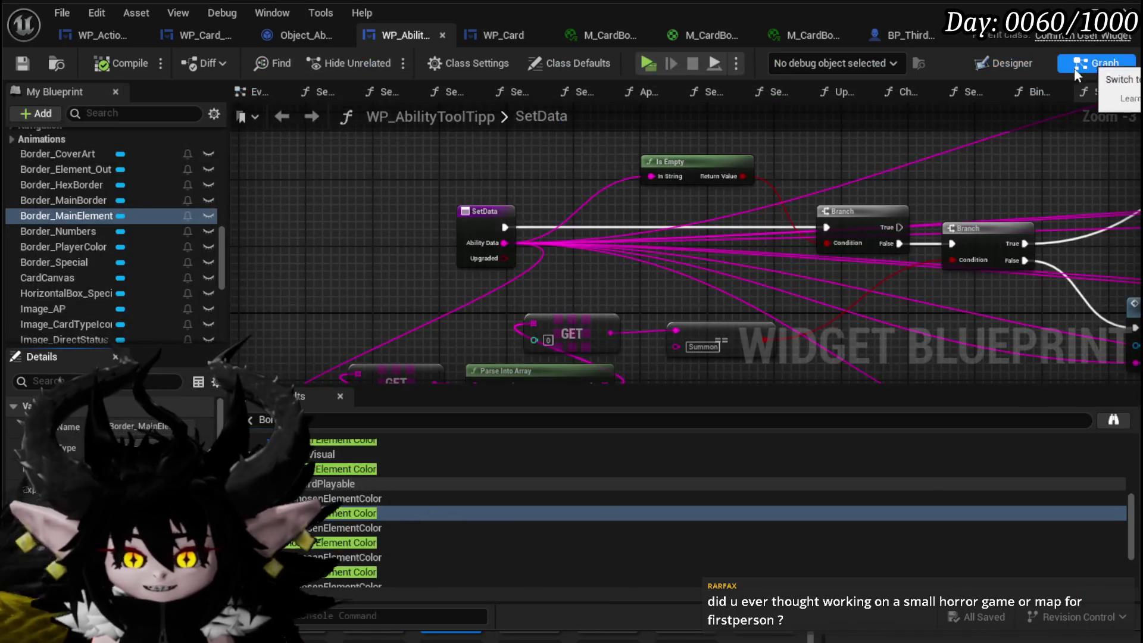
left_click(320, 420)
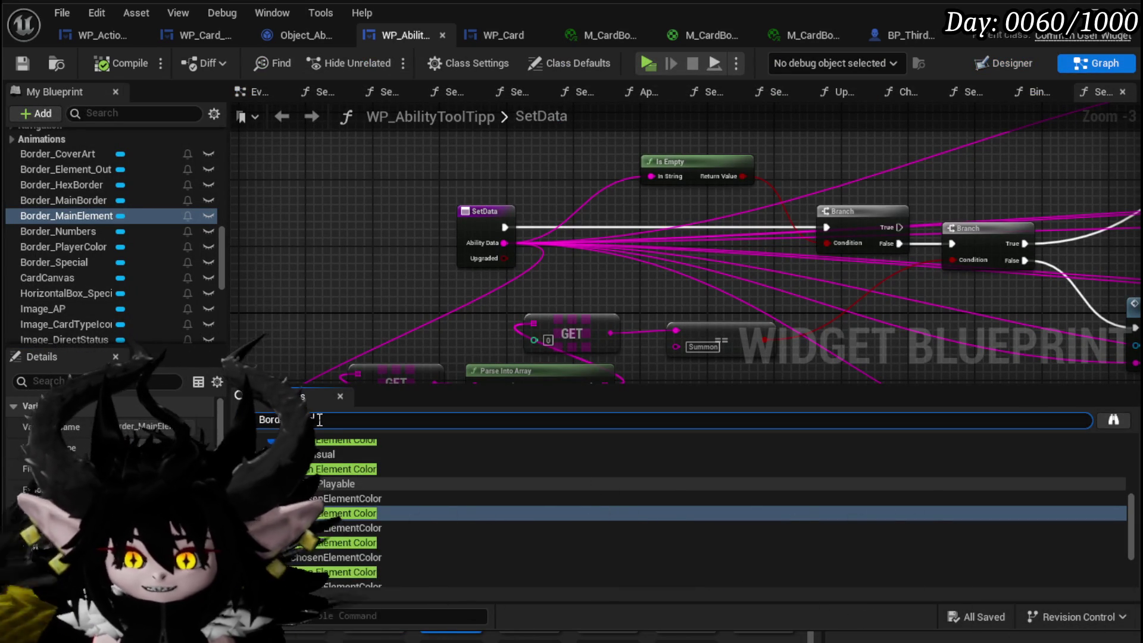
type("n")
key("Return")
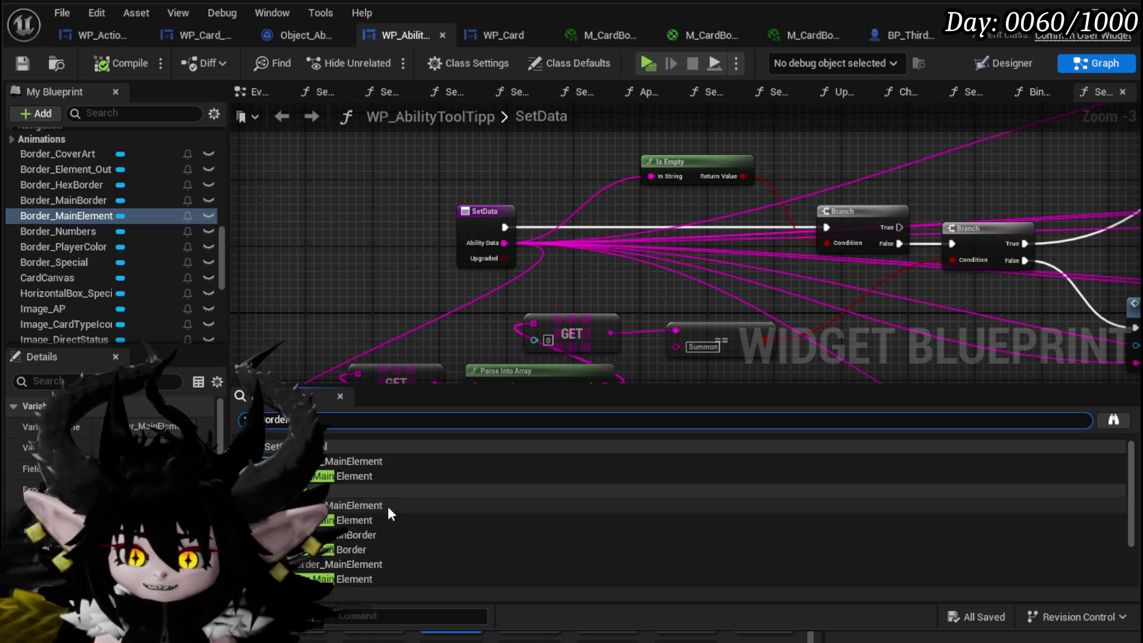
left_click(329, 476)
double_click(328, 476)
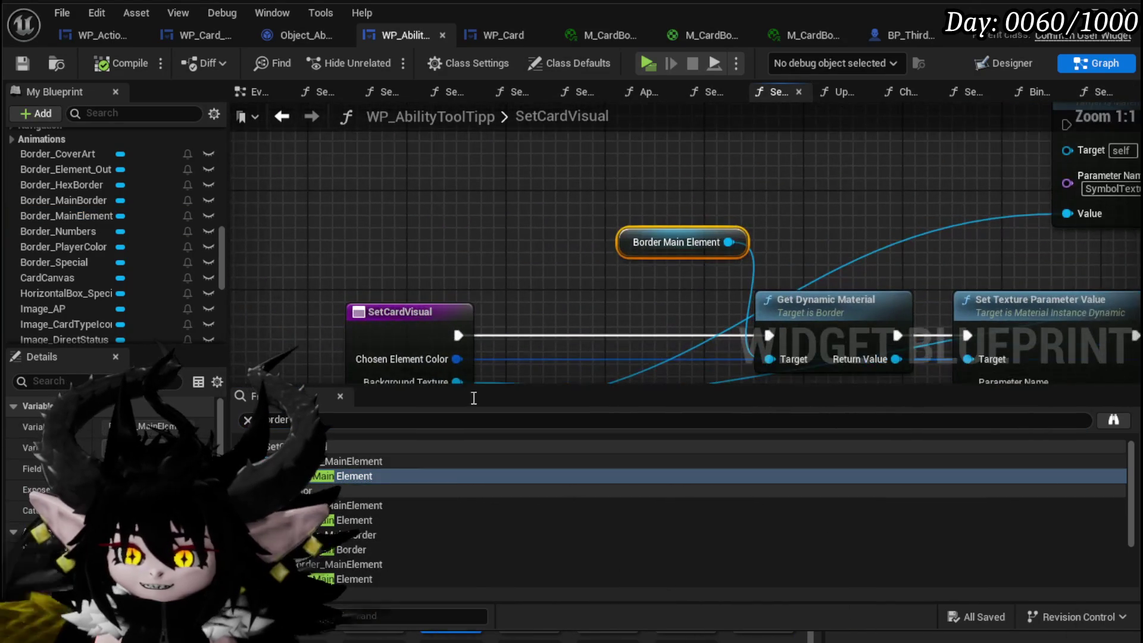
Move the border texture nodes aside, wire SetCardVisual straight to the Chosen Element Color SET, and save.
scroll(526, 194, "down", 3)
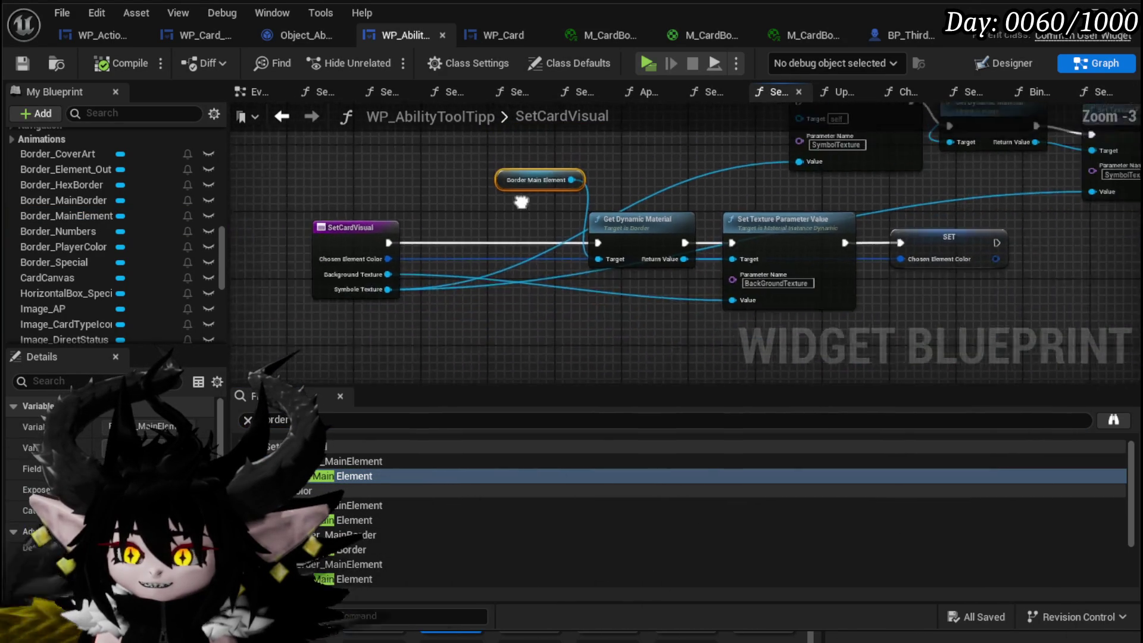
left_click_drag(525, 194, 375, 248)
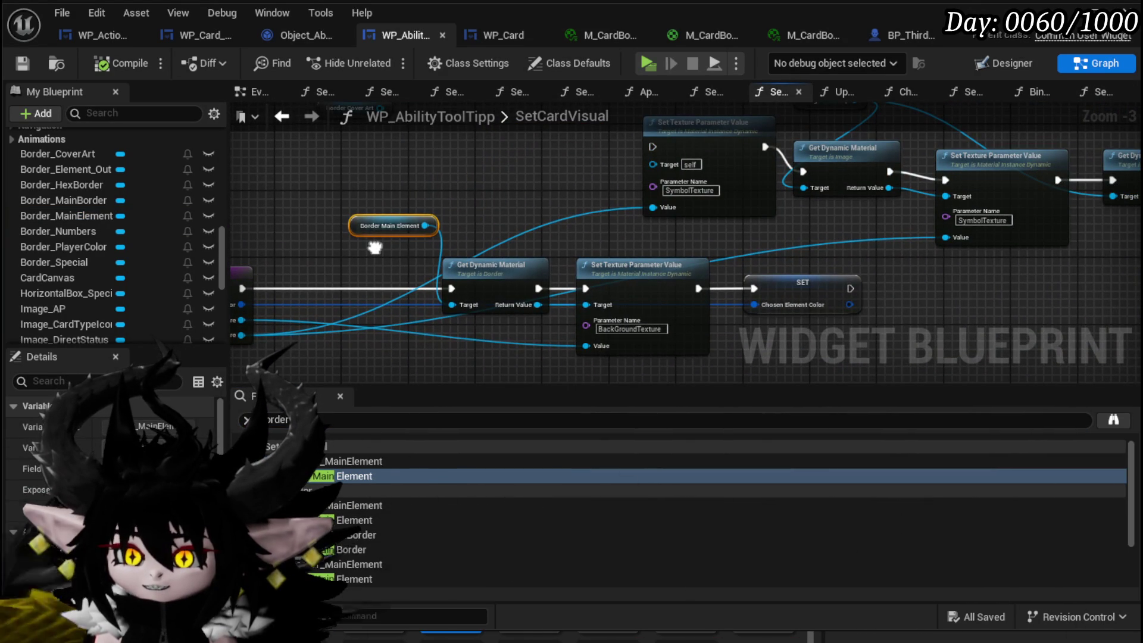
mouse_move(423, 180)
left_mouse_down()
mouse_move(615, 291)
mouse_move(535, 199)
left_mouse_up()
left_click_drag(482, 266, 538, 266)
mouse_move(325, 295)
left_mouse_down()
mouse_move(849, 312)
mouse_move(838, 296)
left_mouse_up()
left_click(845, 295)
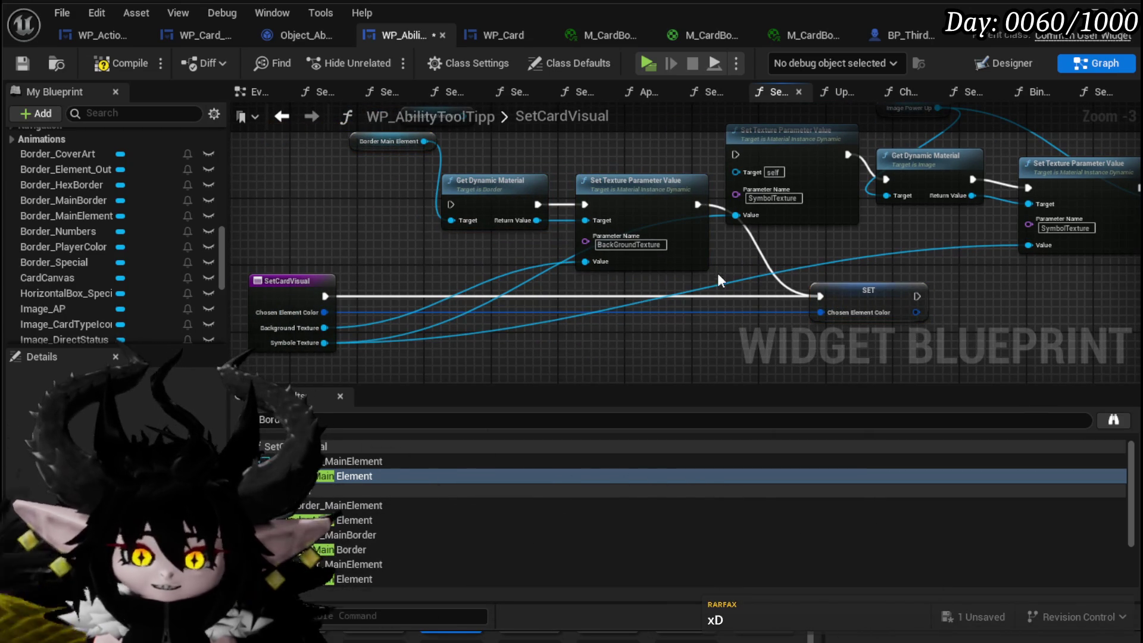
left_click(24, 63)
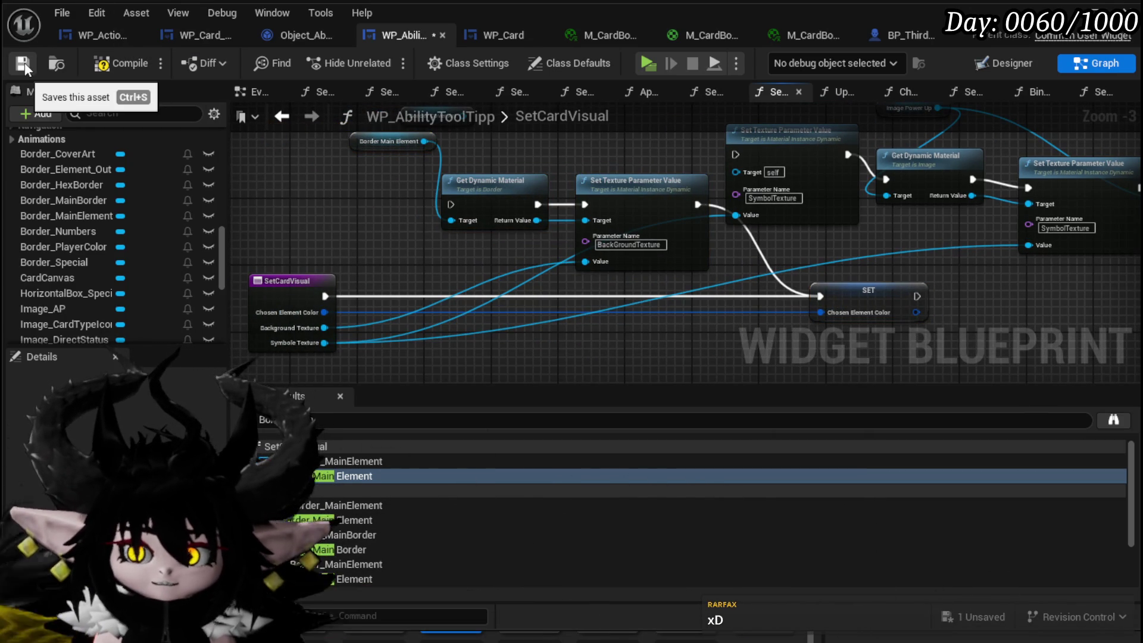
left_click(117, 64)
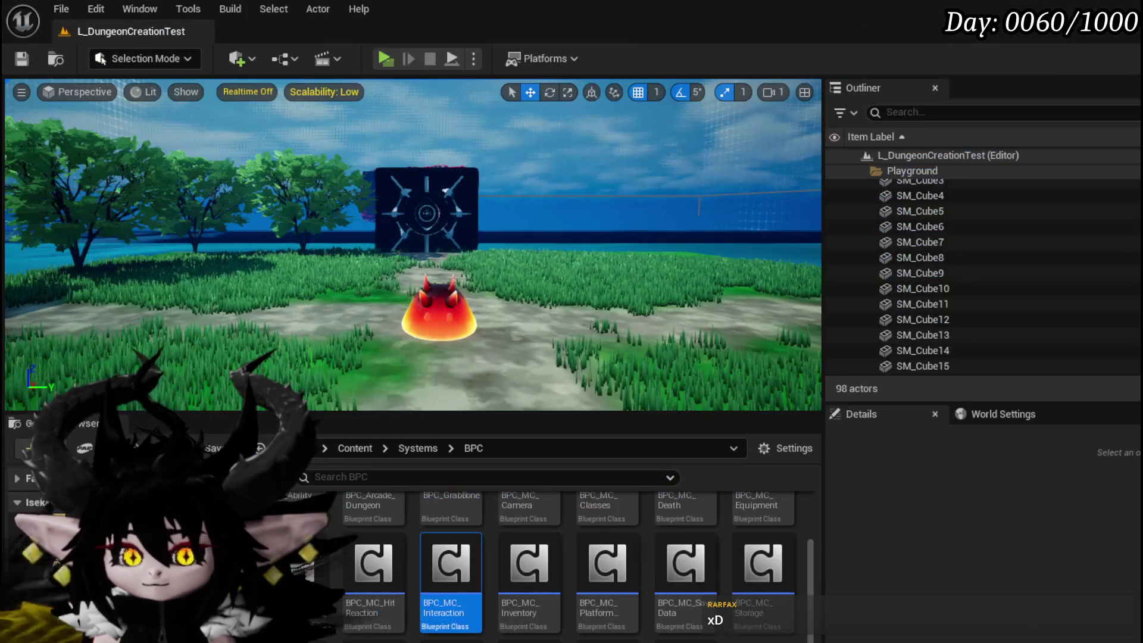
Play-test again: run to the slime, enter combat, preview the dealt cards, then stop the session.
left_click(384, 58)
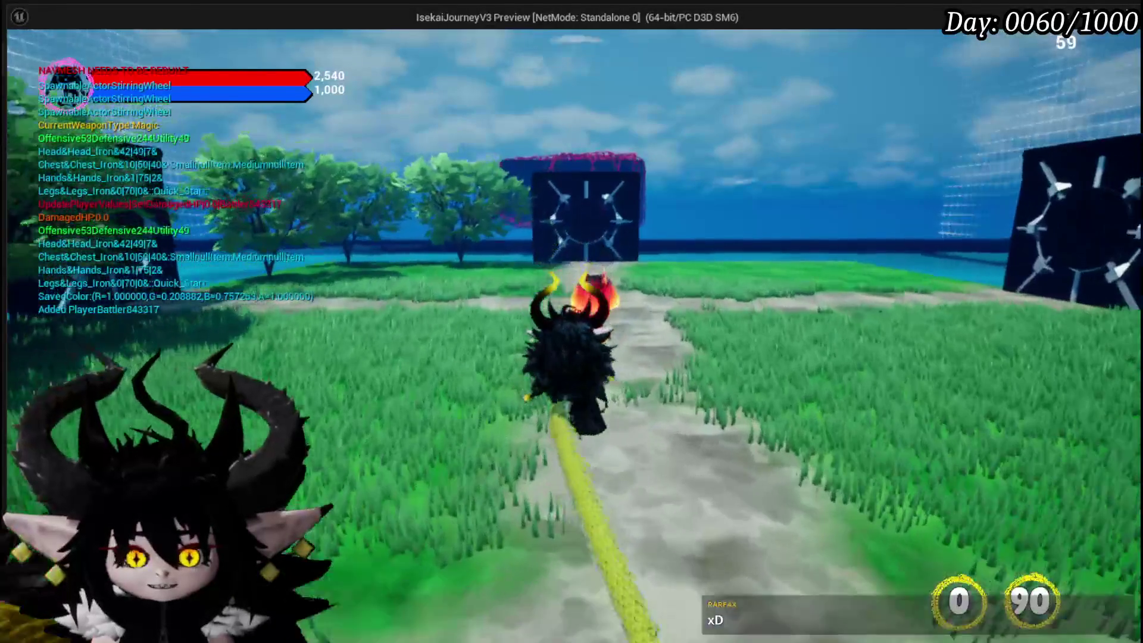
key("w")
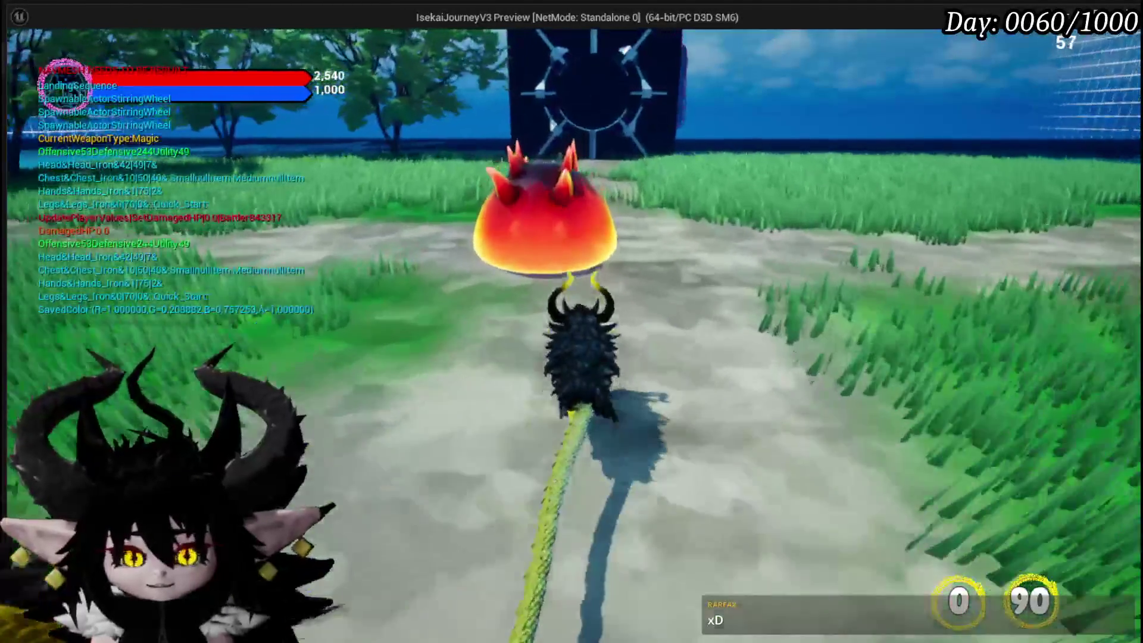
key("w")
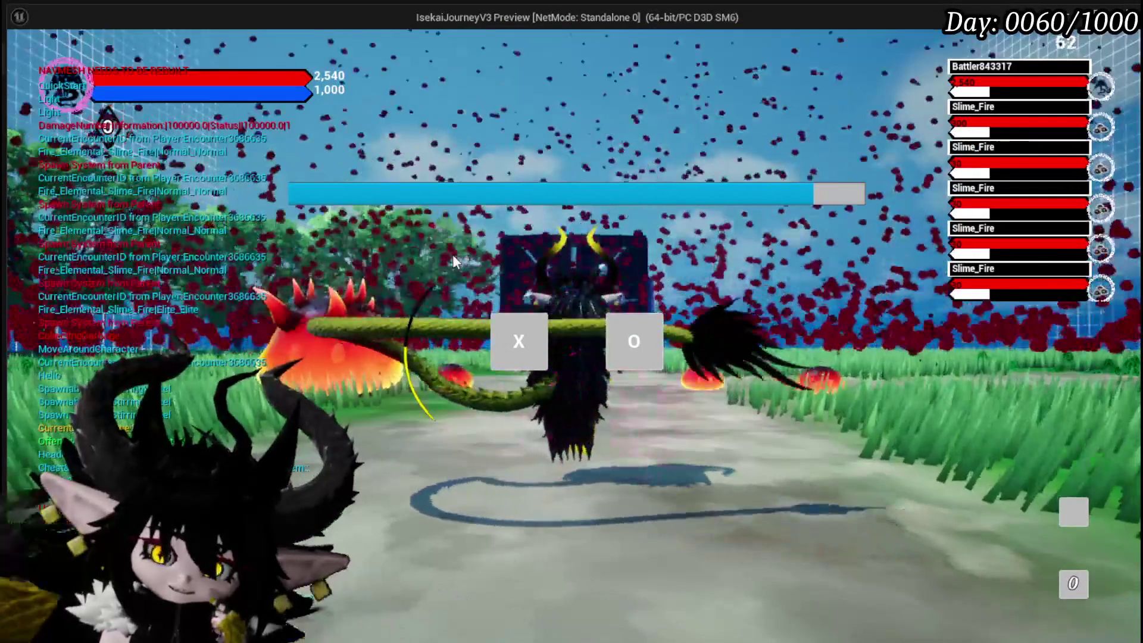
left_click(516, 347)
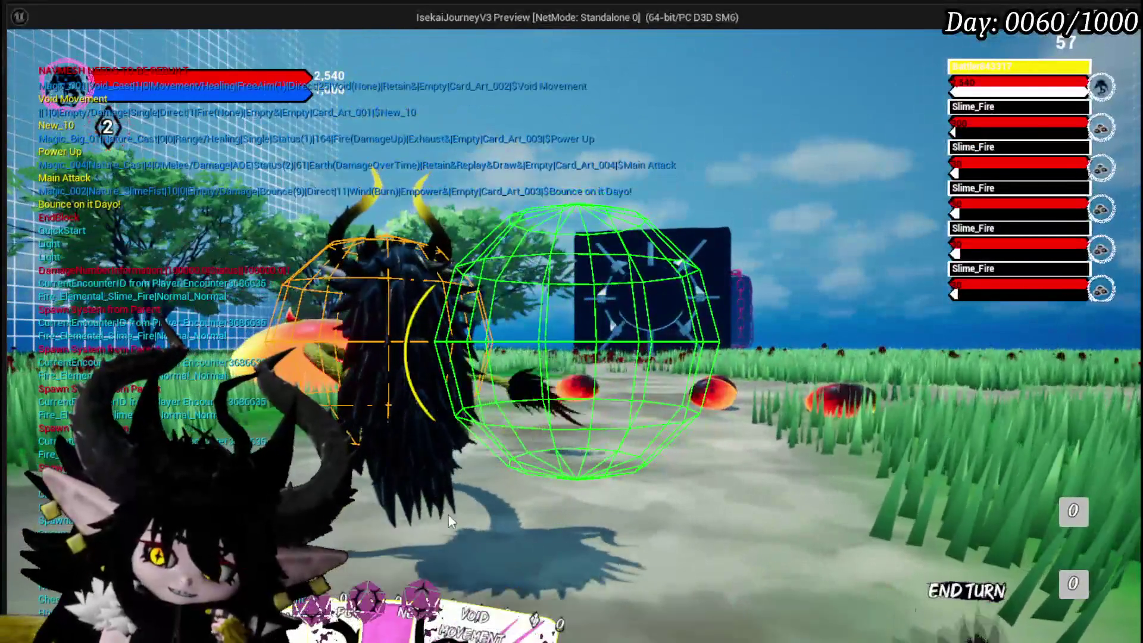
mouse_move(417, 547)
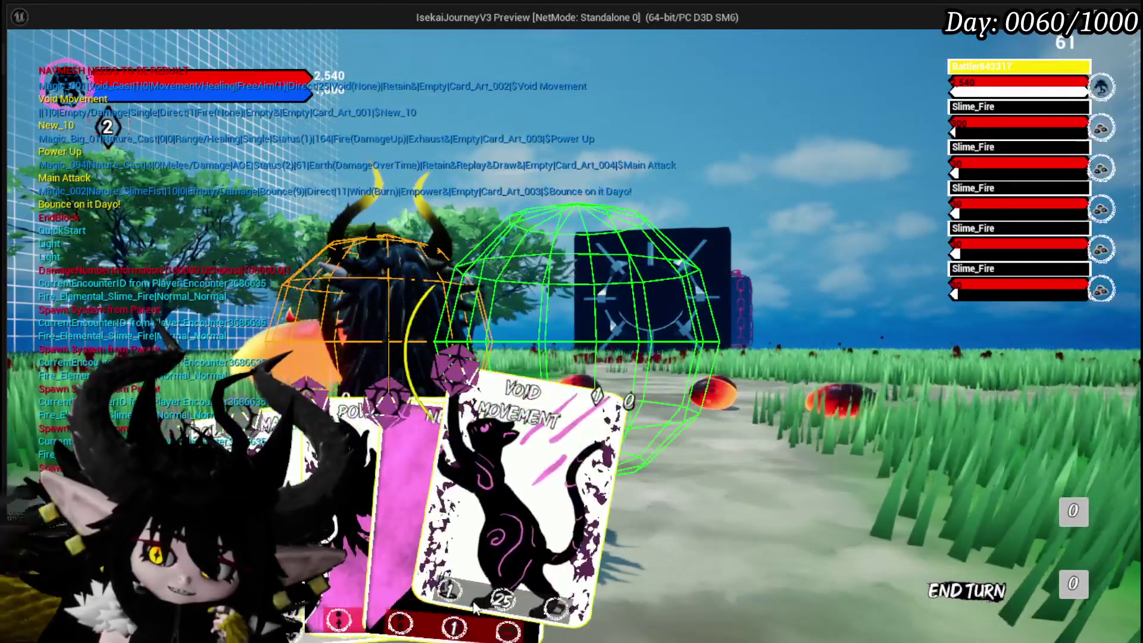
mouse_move(387, 506)
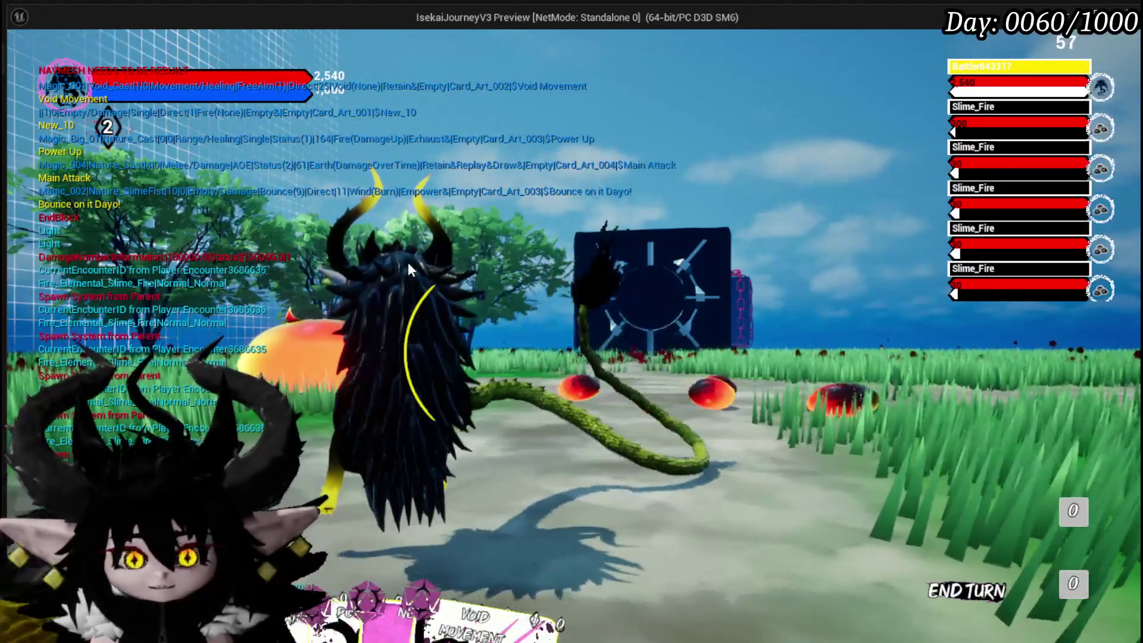
key("Escape")
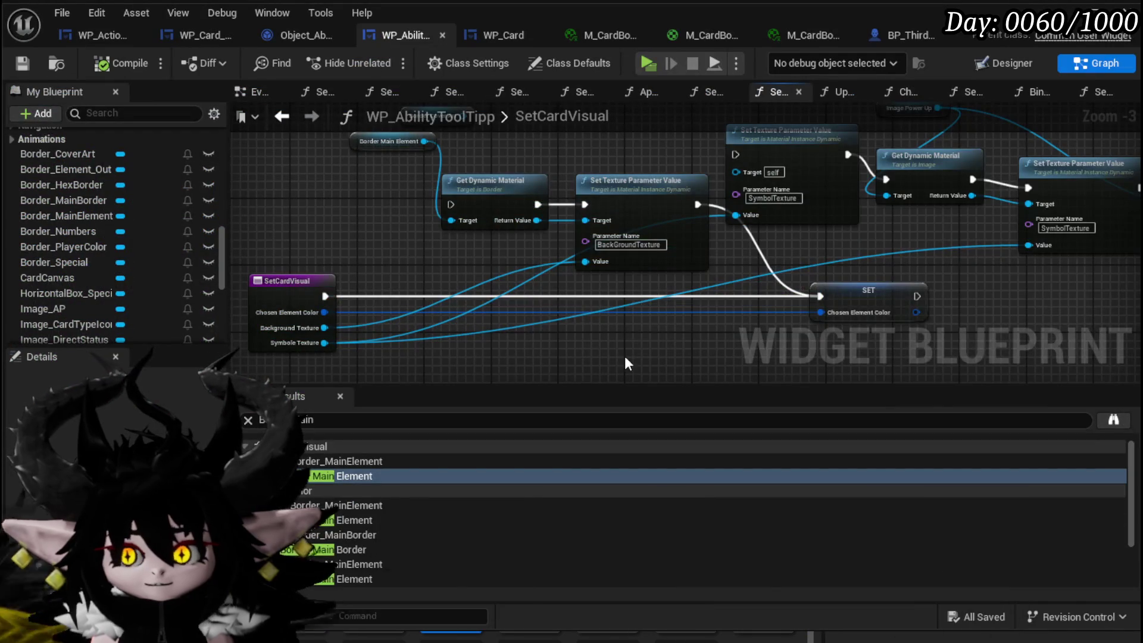
left_click_drag(860, 235, 761, 227)
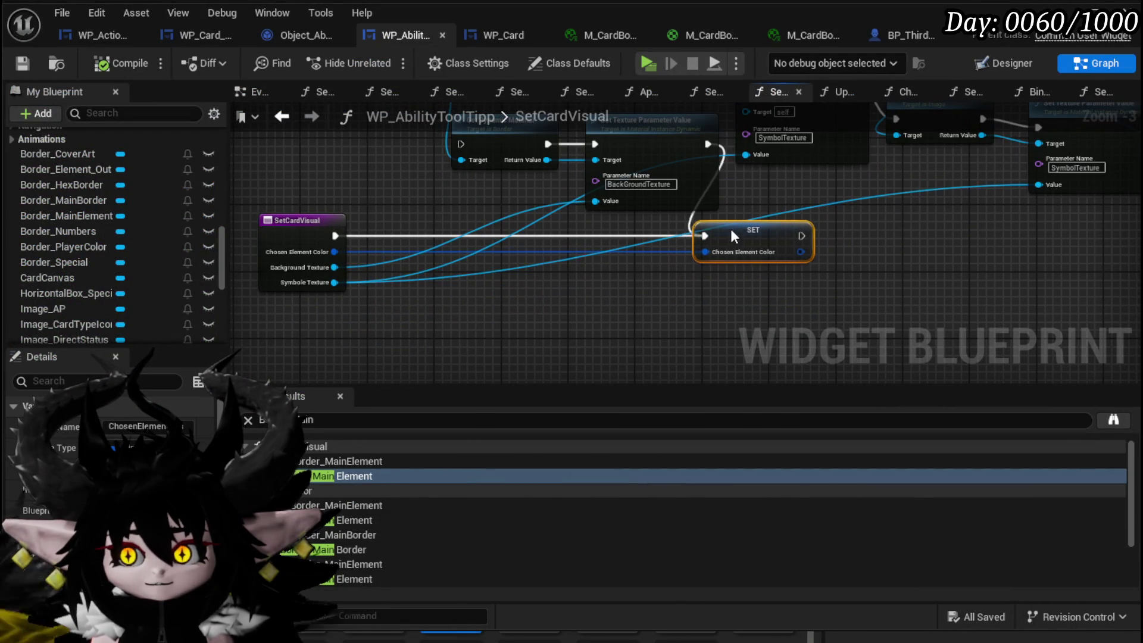
left_click_drag(476, 331, 577, 324)
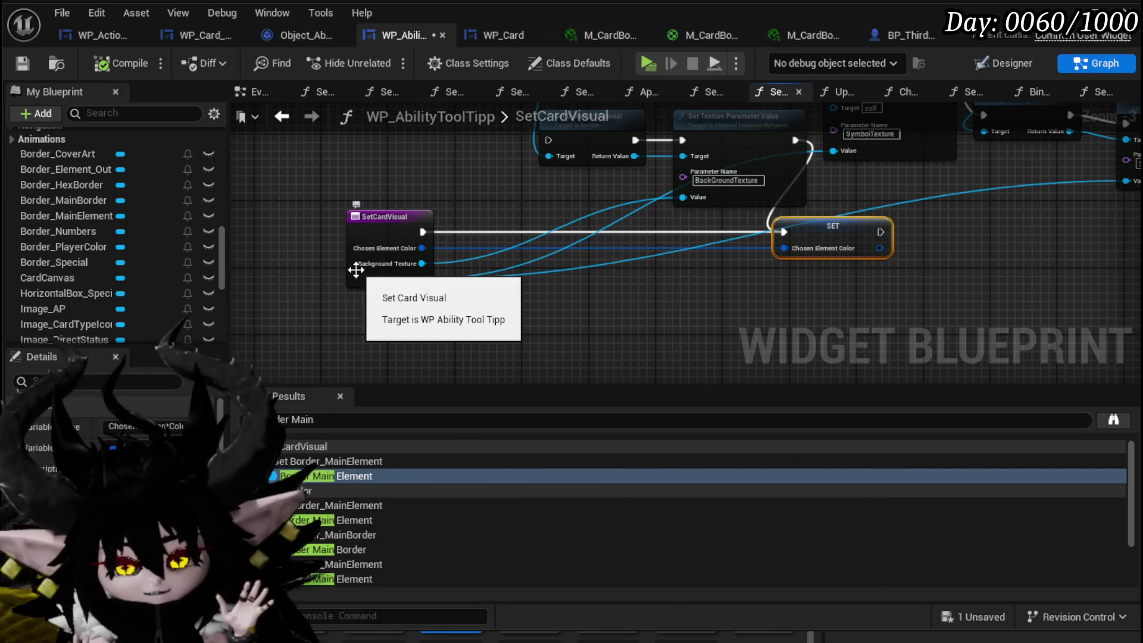
left_click_drag(562, 321, 519, 300)
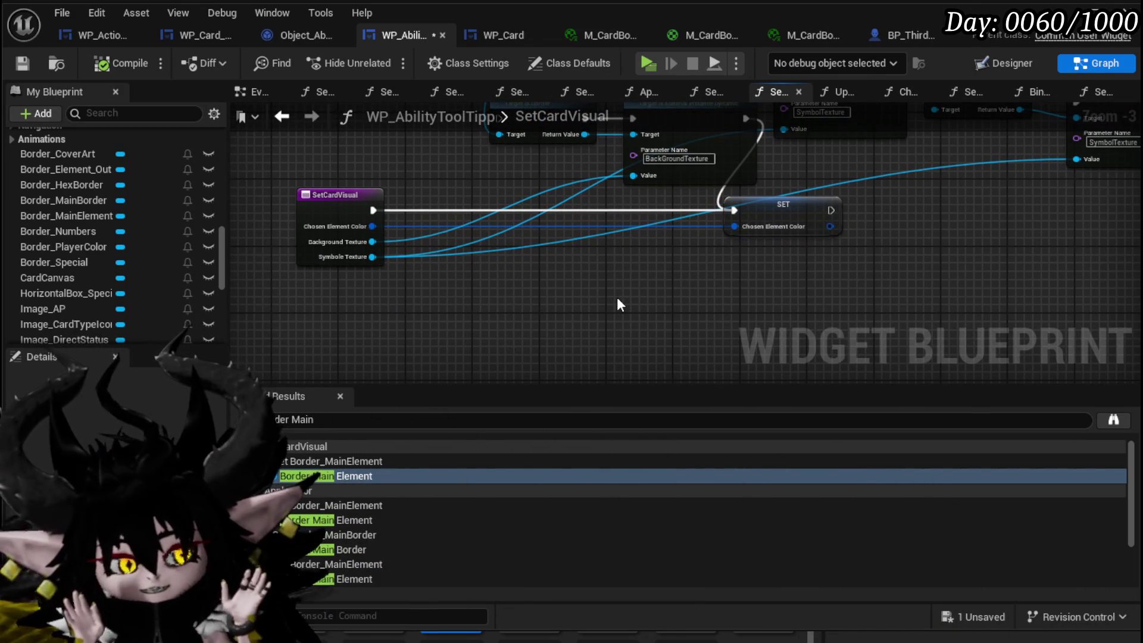
mouse_move(329, 188)
left_mouse_down()
mouse_move(372, 209)
mouse_move(247, 254)
left_mouse_up()
left_click(688, 256)
left_click_drag(731, 210, 747, 230)
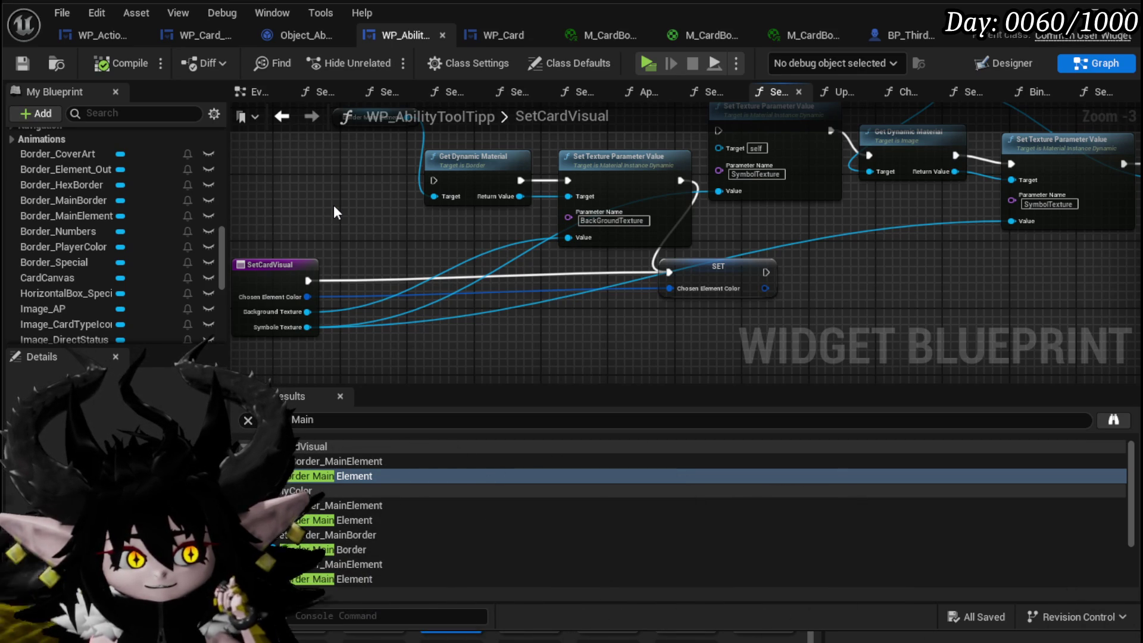
left_click_drag(334, 206, 344, 185)
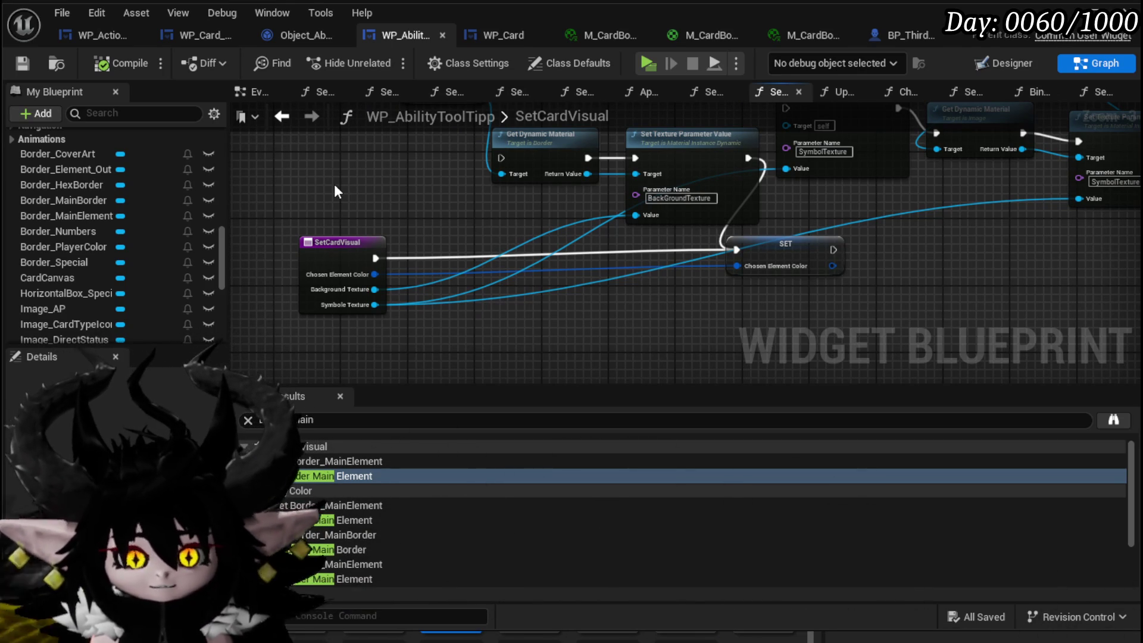
left_click_drag(342, 183, 375, 222)
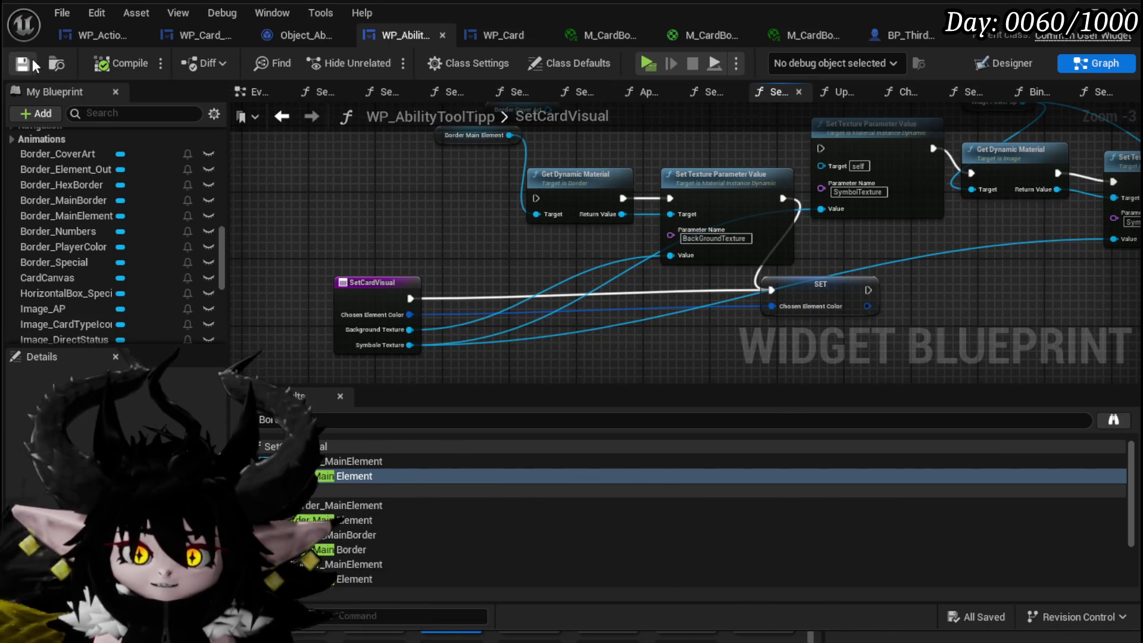
scroll(131, 221, "up", 10)
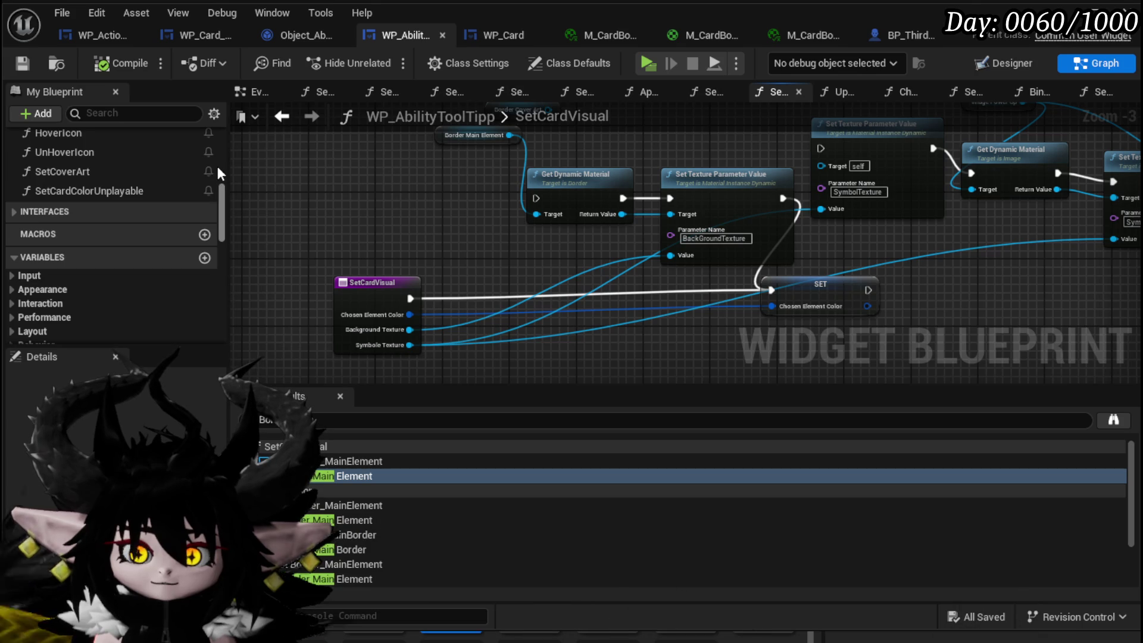
scroll(218, 168, "up", 5)
scroll(218, 168, "up", 5)
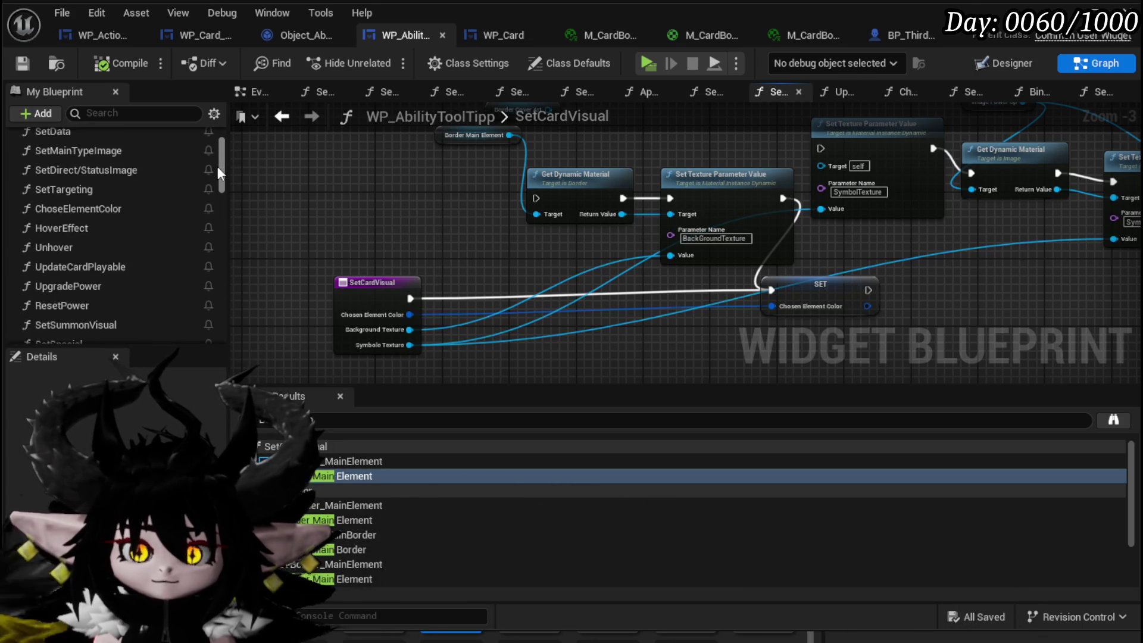
scroll(112, 184, "down", 10)
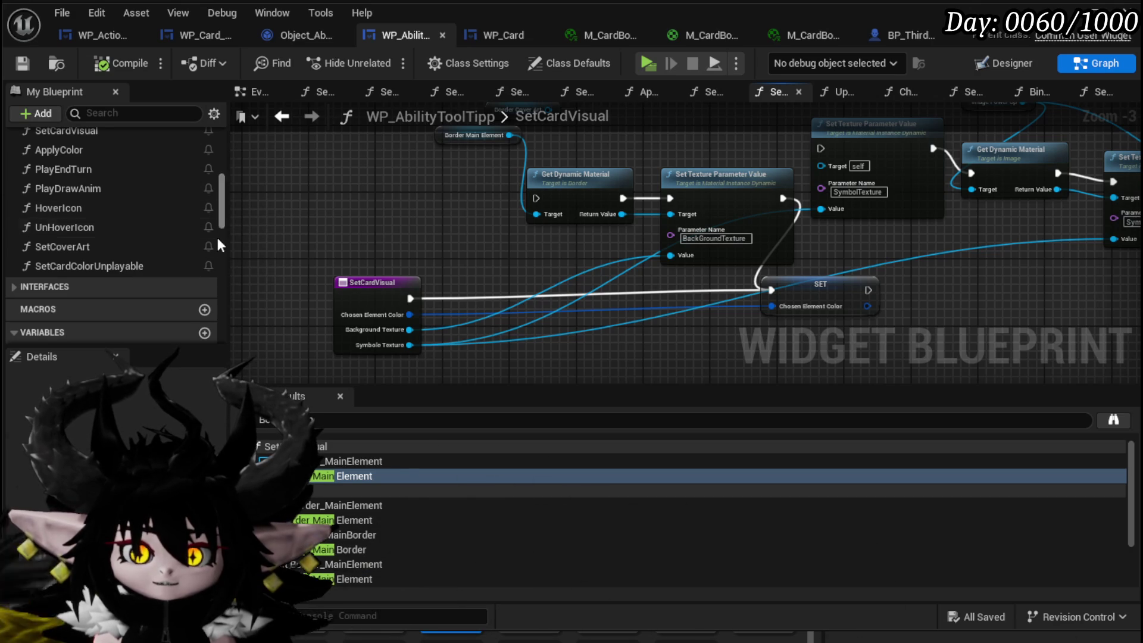
scroll(220, 202, "down", 1)
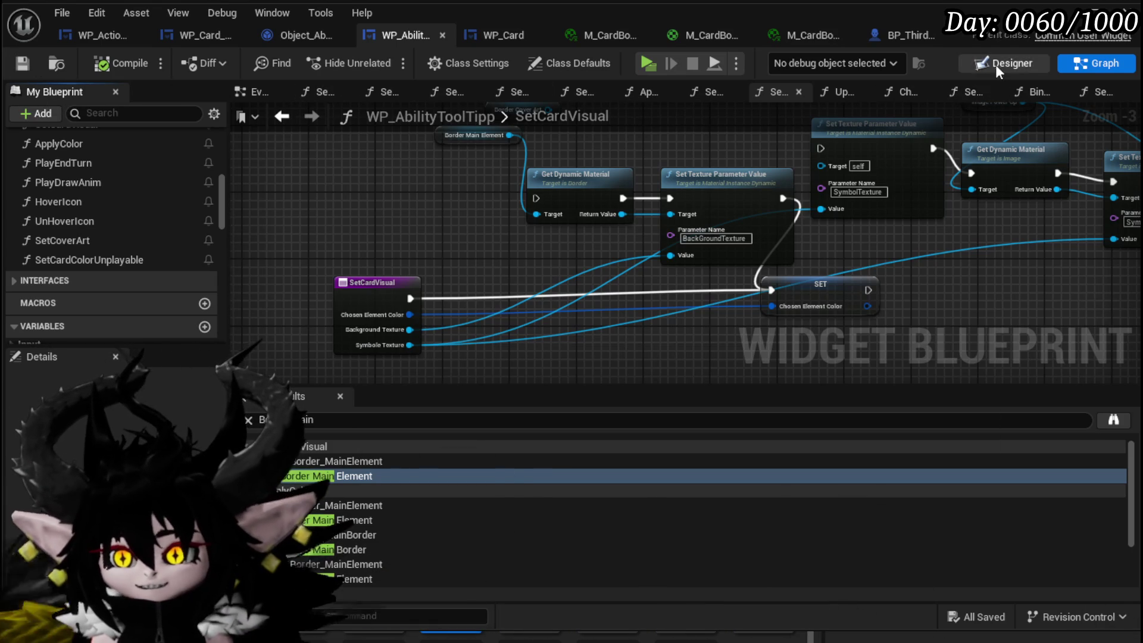
left_click(983, 58)
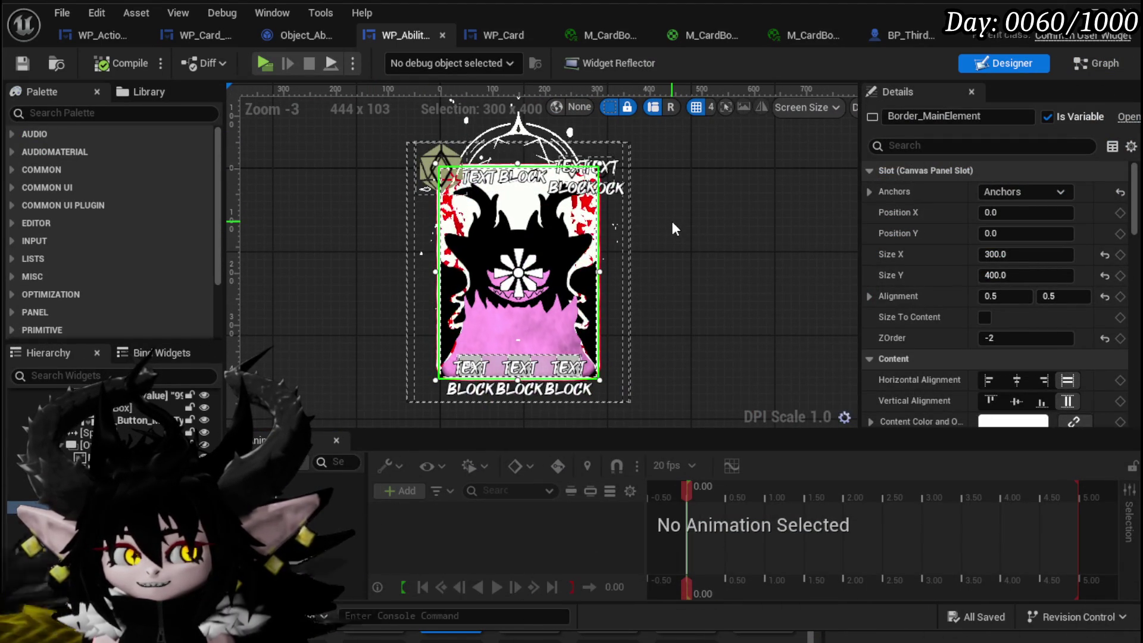
scroll(736, 229, "down", 1)
scroll(827, 223, "up", 2)
scroll(923, 235, "down", 3)
scroll(924, 233, "down", 3)
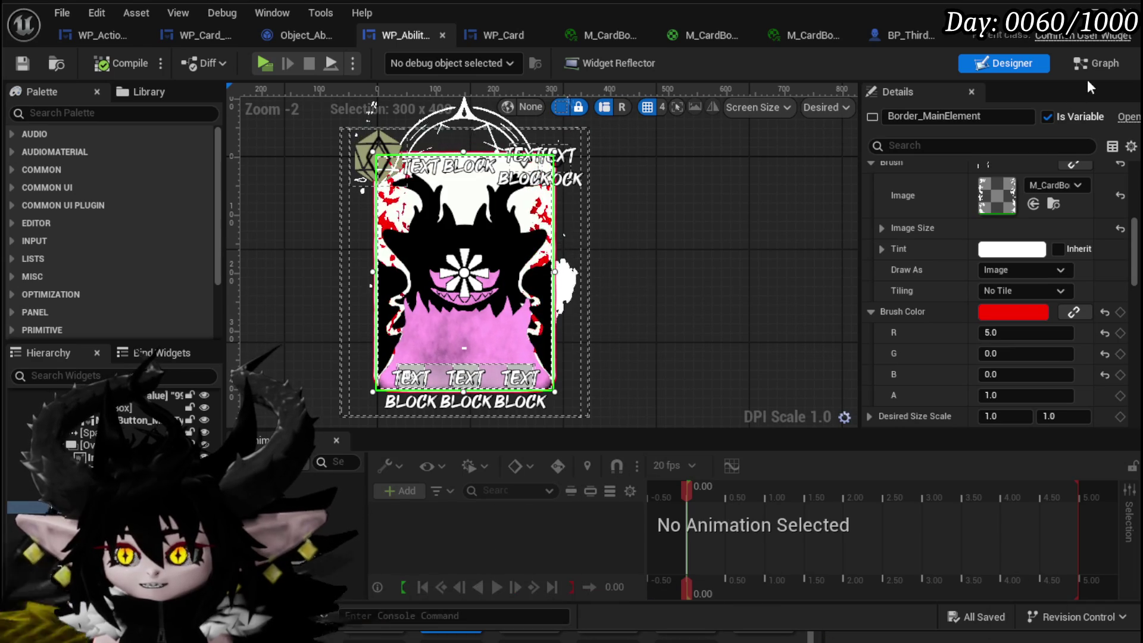
left_click(1079, 64)
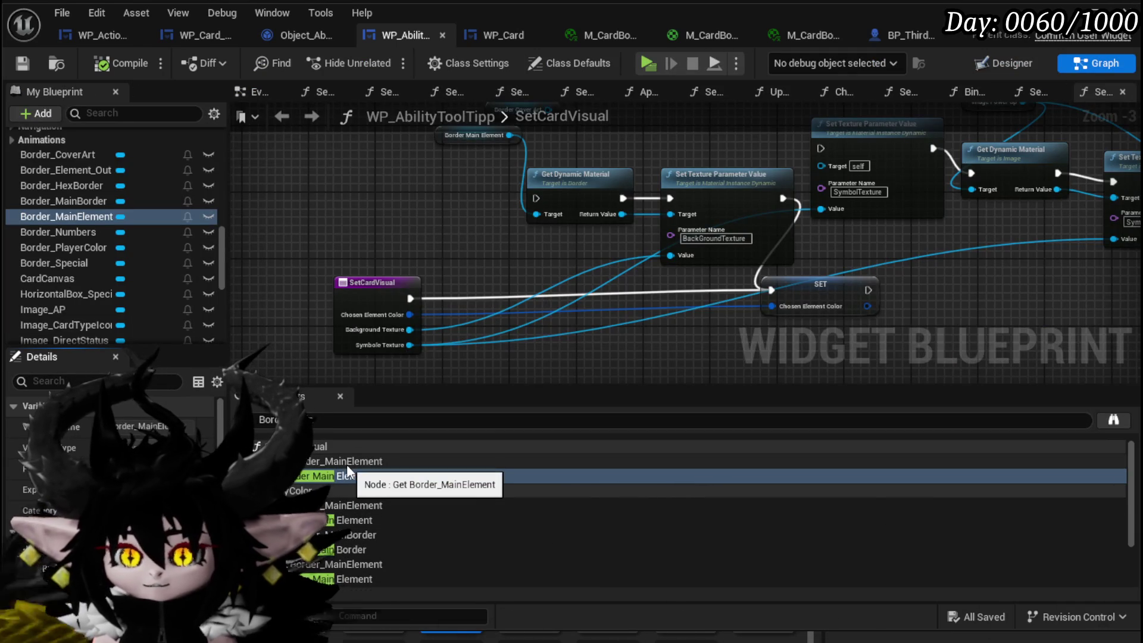
Open Border_MainElement's use in ApplyColor, wire the SET node's exec output onward, and compile.
double_click(332, 524)
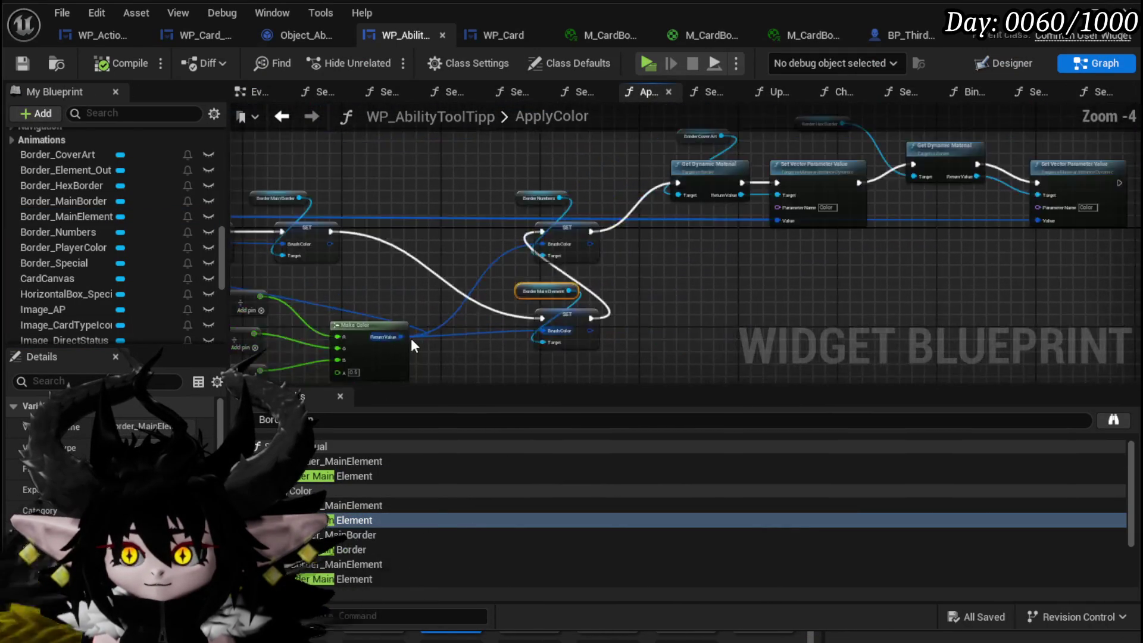
mouse_move(907, 354)
left_mouse_down()
mouse_move(555, 366)
mouse_move(475, 309)
left_mouse_up()
left_click_drag(384, 256, 595, 259)
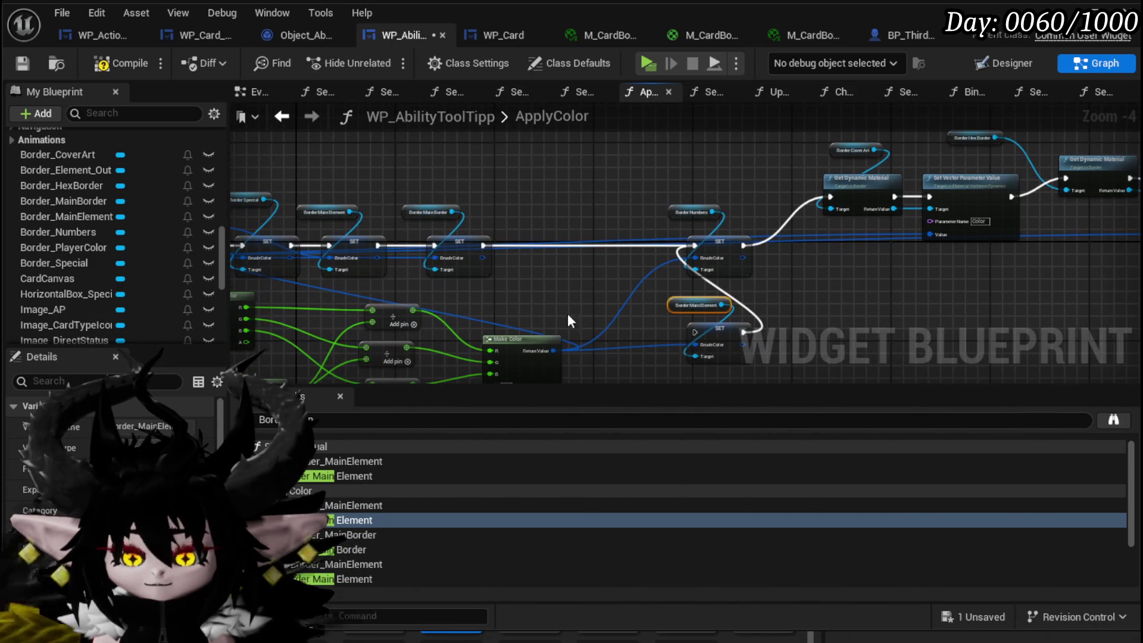
left_click(23, 68)
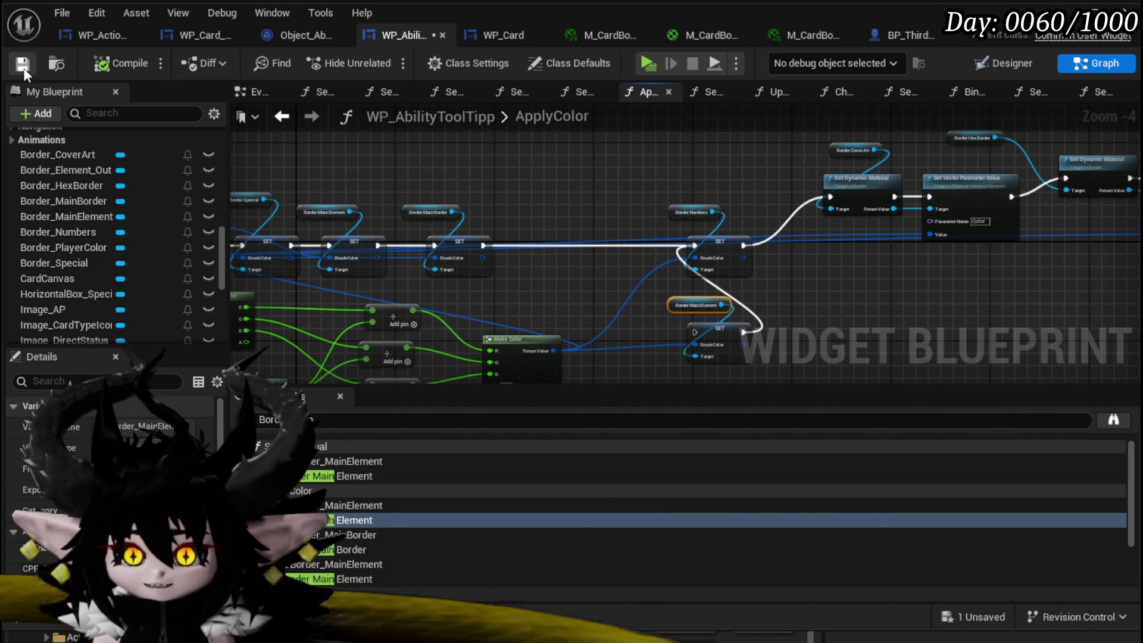
Select the Border Main Element getter and its SET node, then open the widget's parent class source.
double_click(324, 549)
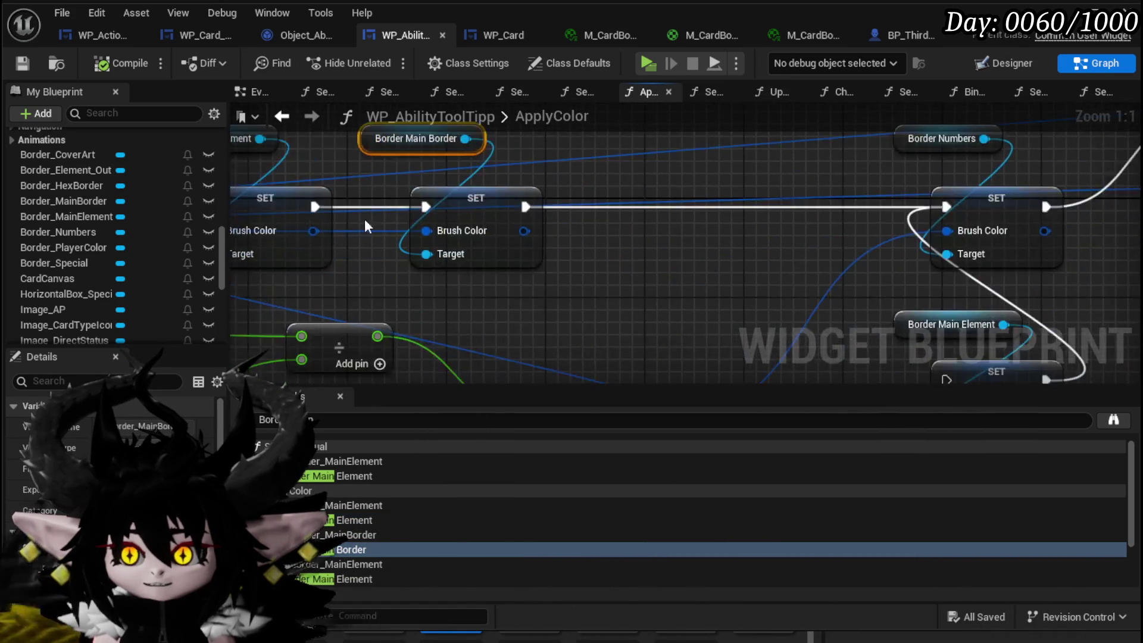
scroll(363, 220, "down", 2)
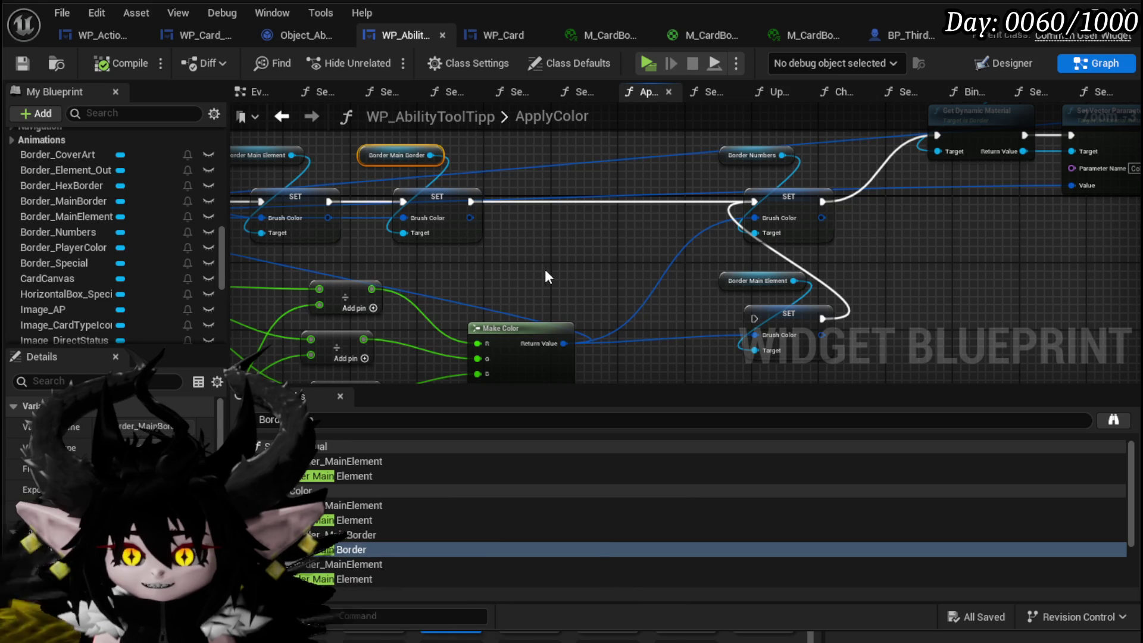
left_click_drag(723, 263, 752, 307)
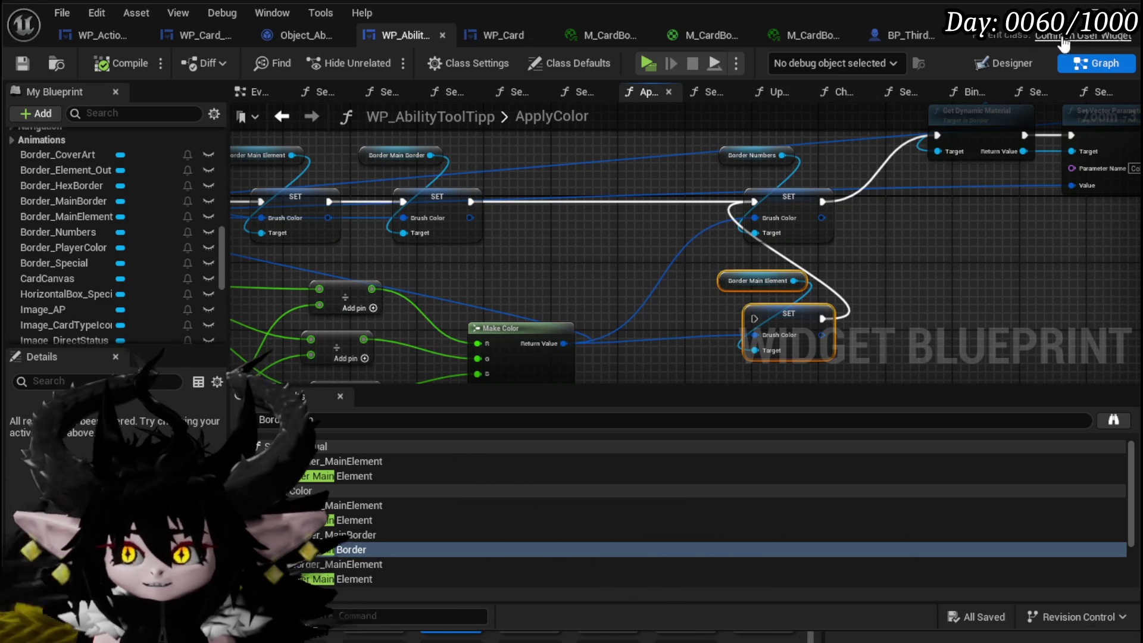
left_click(1026, 61)
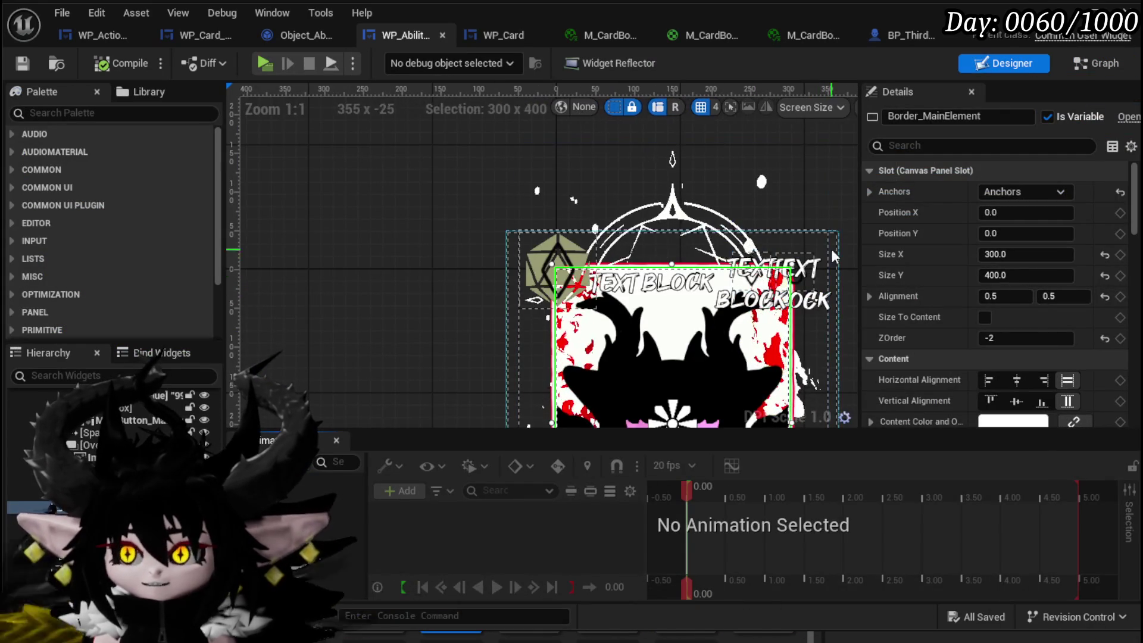
left_click(1060, 37)
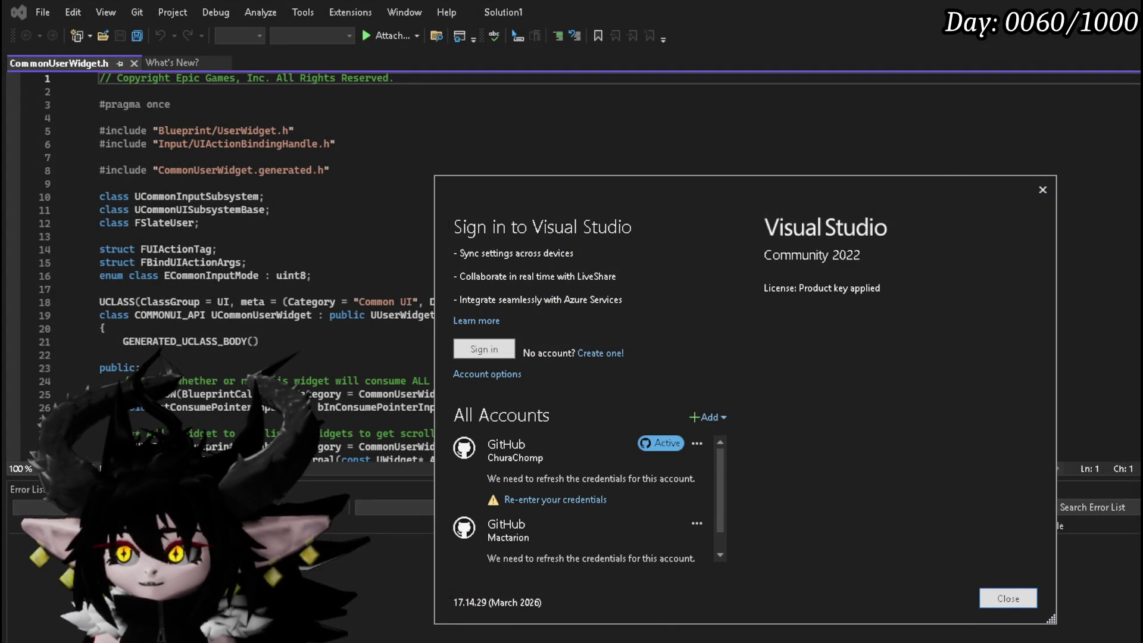
Dismiss the Visual Studio sign-in prompt and return to Unreal's ApplyColor graph.
left_click(1009, 599)
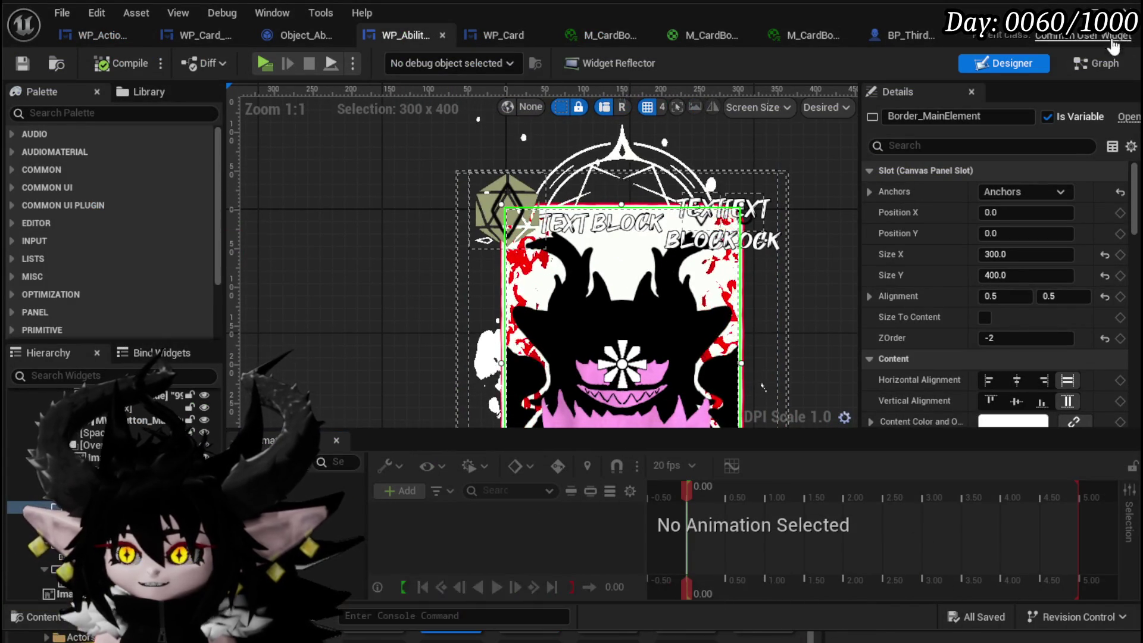
left_click(1096, 63)
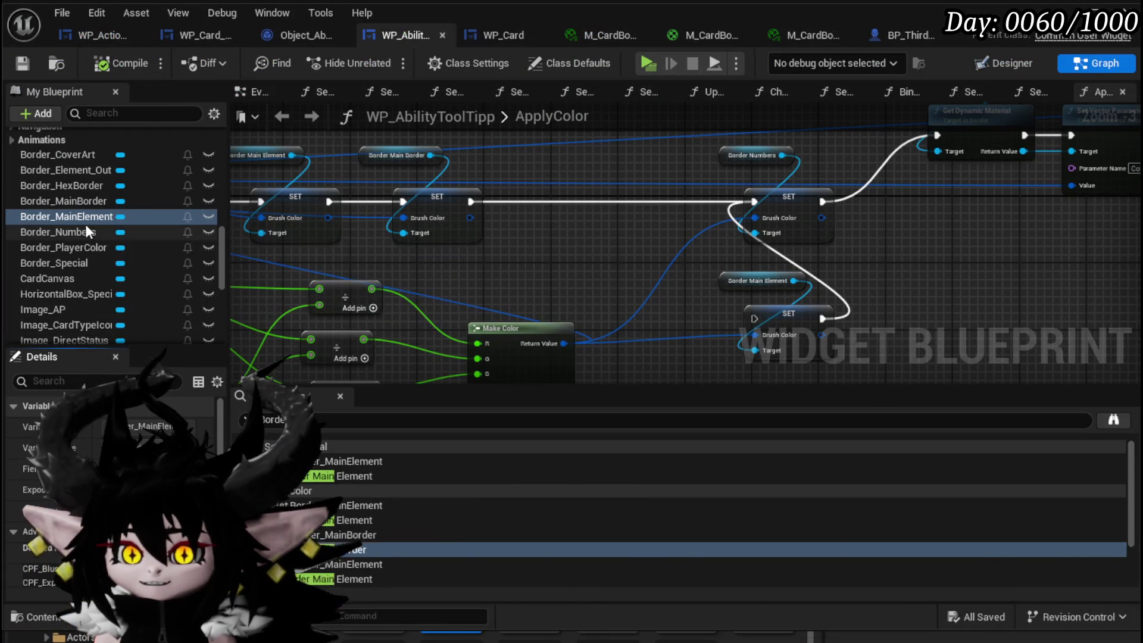
Reroute execution past the redundant middle border SET node, delete it with its getter, and save.
left_click(367, 551)
scroll(624, 294, "down", 1)
left_click_drag(625, 293, 438, 220)
scroll(567, 245, "down", 1)
mouse_move(567, 245)
left_mouse_down()
mouse_move(317, 207)
mouse_move(357, 213)
left_mouse_up()
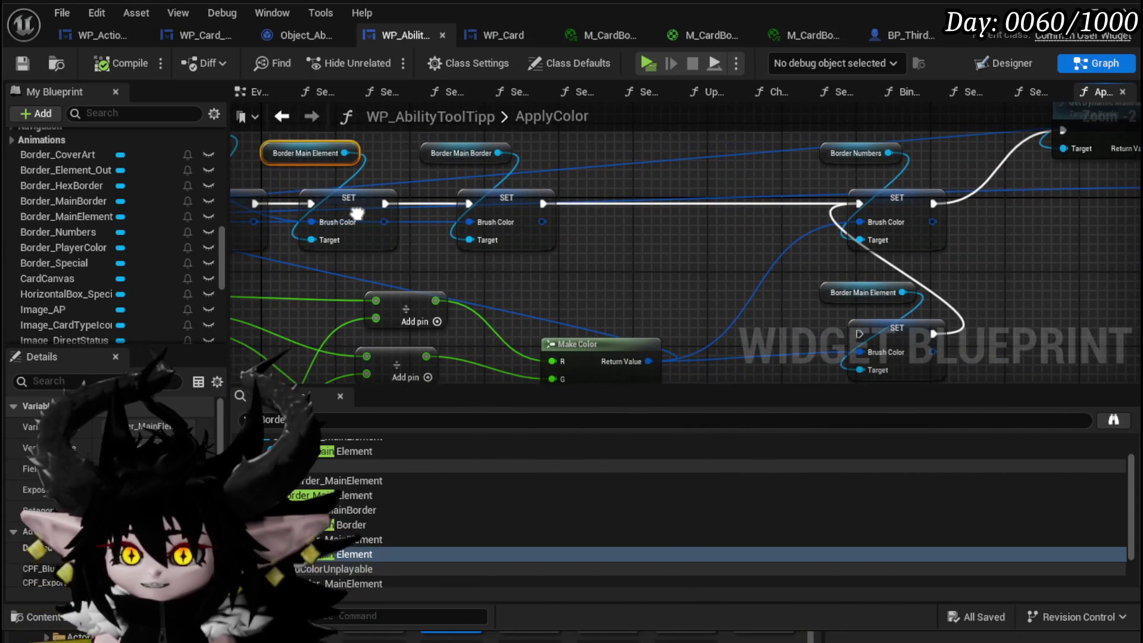
mouse_move(260, 209)
left_mouse_down()
mouse_move(497, 215)
mouse_move(469, 203)
left_mouse_up()
left_click_drag(309, 149, 373, 244)
key("Delete")
mouse_move(619, 355)
left_mouse_down()
mouse_move(762, 286)
mouse_move(887, 256)
left_mouse_up()
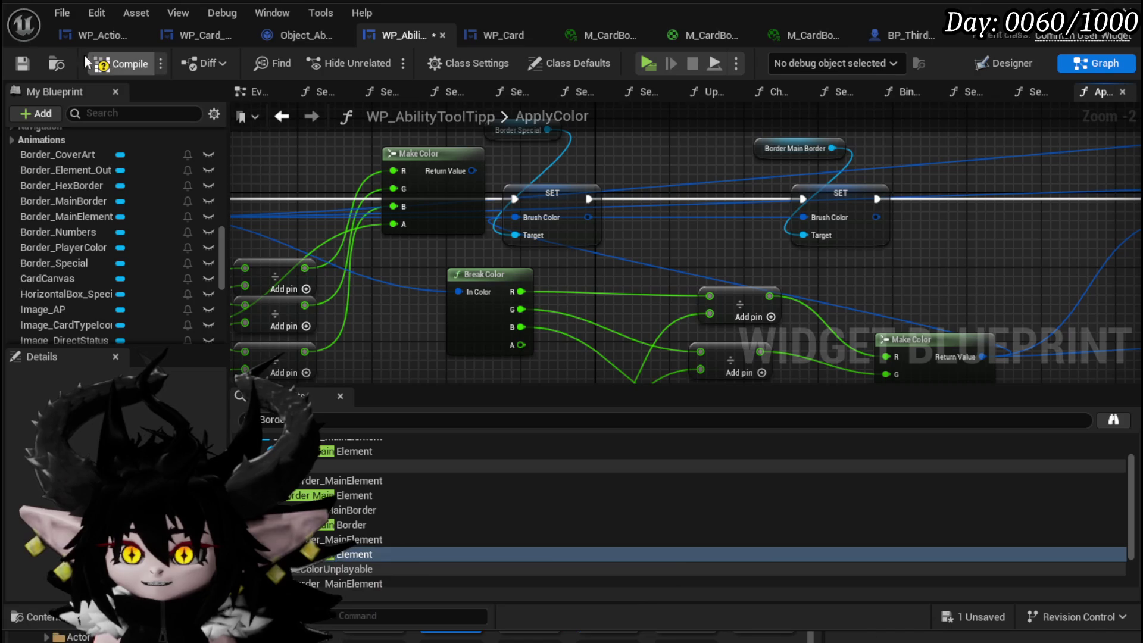
left_click(24, 63)
Place Make Color beside its SET node, delete the spare colour-division node group, and save.
left_click_drag(357, 250, 529, 257)
mouse_move(590, 161)
left_mouse_down()
mouse_move(516, 124)
mouse_move(656, 148)
mouse_move(575, 343)
mouse_move(476, 309)
left_mouse_up()
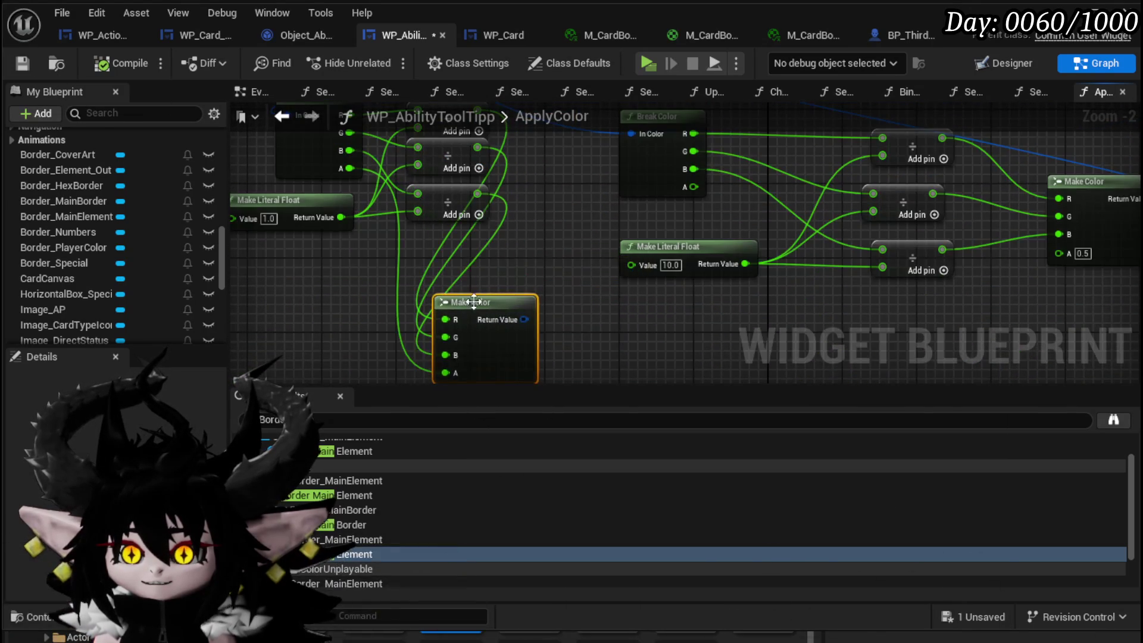
mouse_move(500, 232)
left_mouse_down()
mouse_move(572, 307)
mouse_move(609, 200)
left_mouse_up()
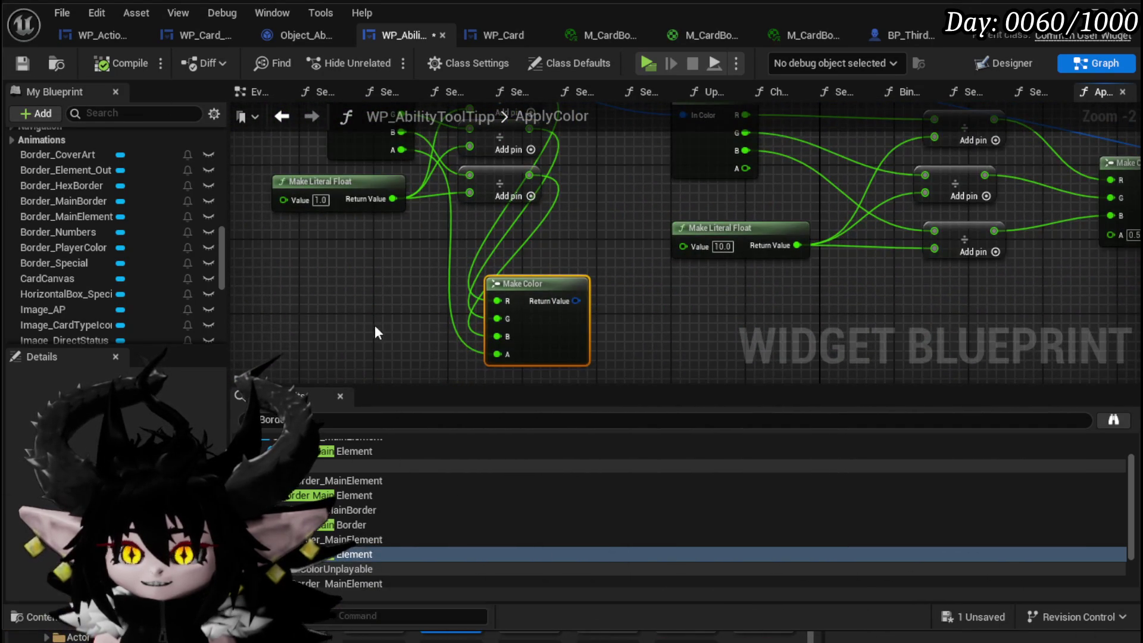
scroll(350, 313, "down", 1)
scroll(427, 336, "down", 2)
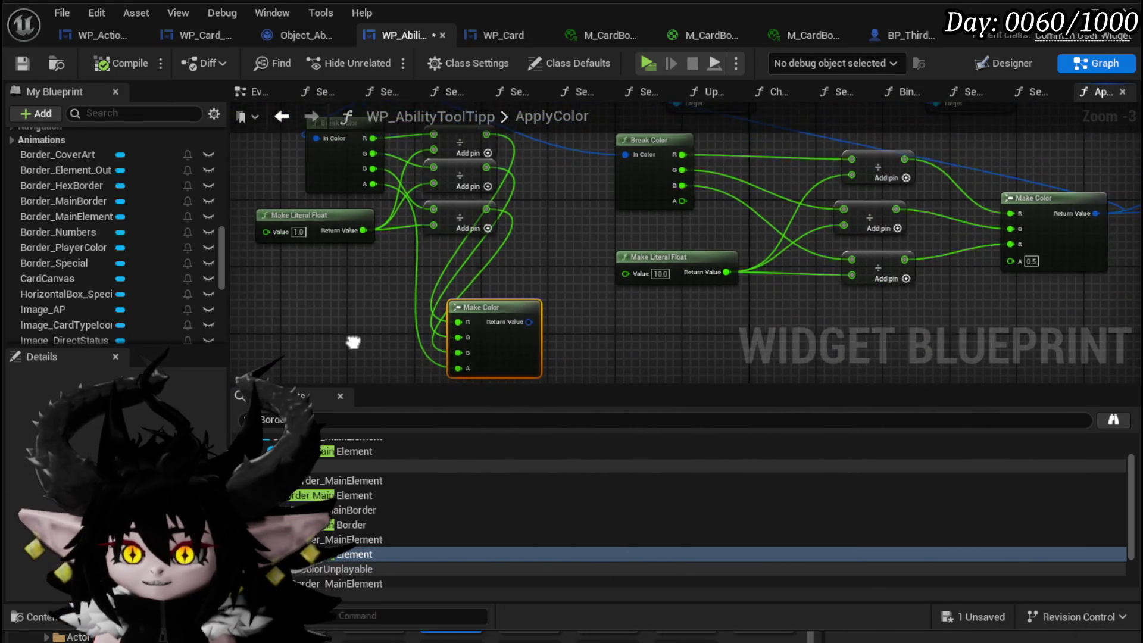
left_click_drag(347, 341, 441, 202)
key("Delete")
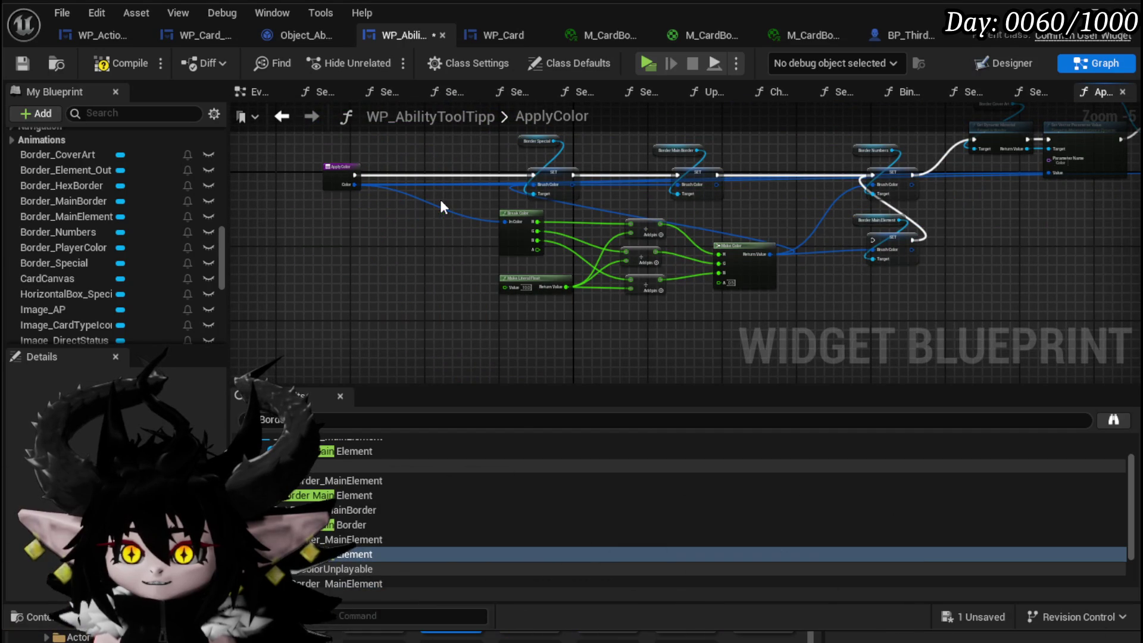
left_click(23, 63)
Open the SetCardColorUnplayable function at its Border Main Border getter from Find Results.
scroll(651, 499, "down", 2)
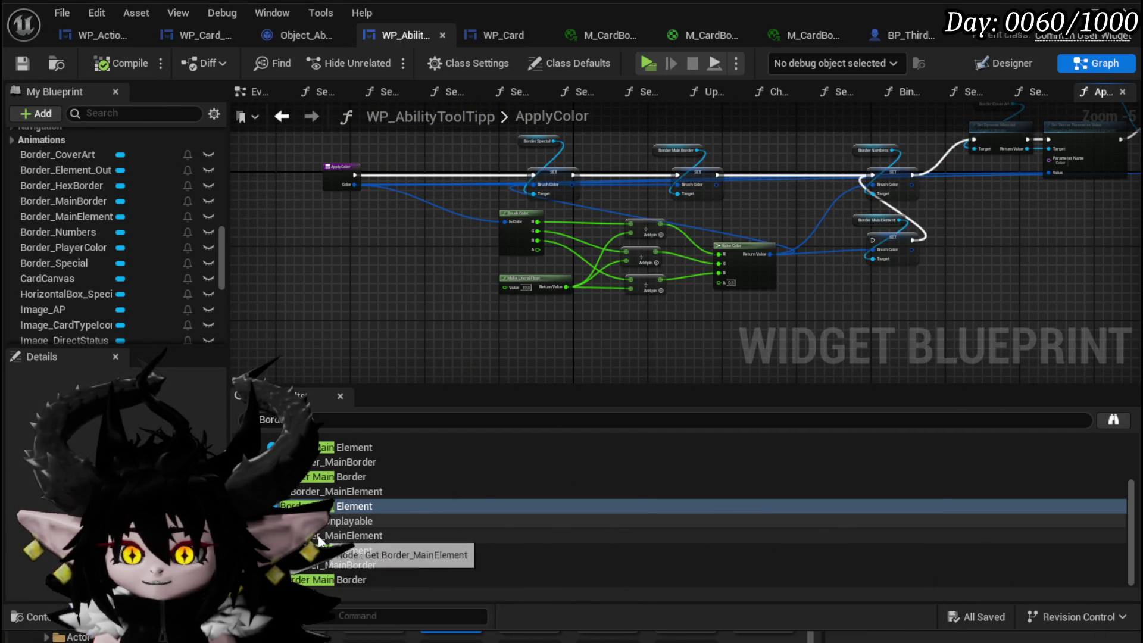
double_click(358, 550)
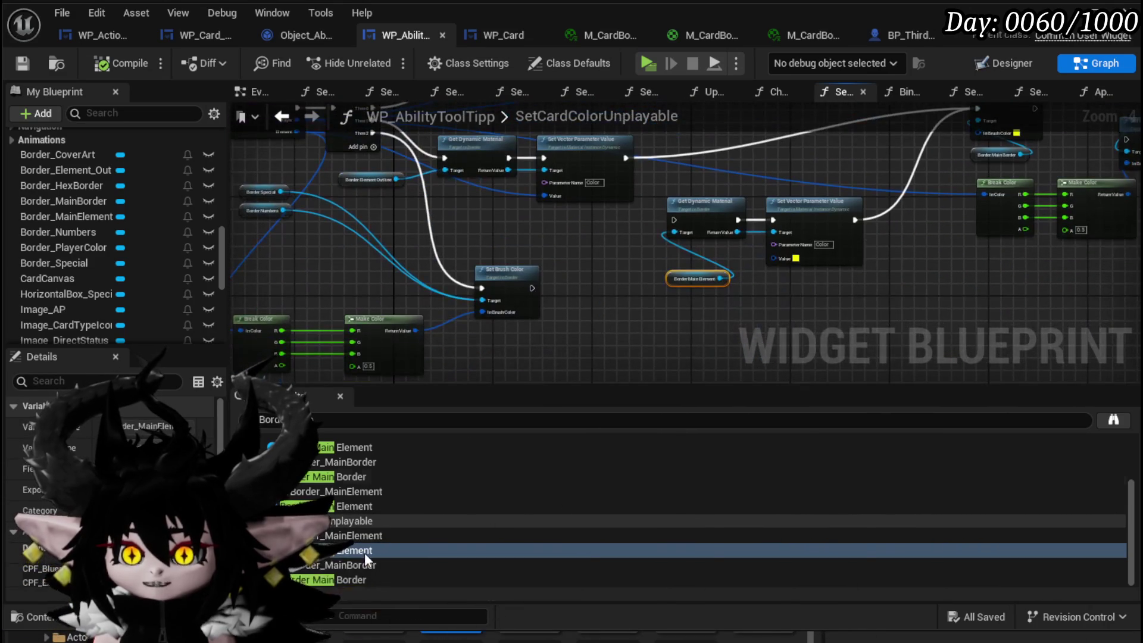
double_click(333, 579)
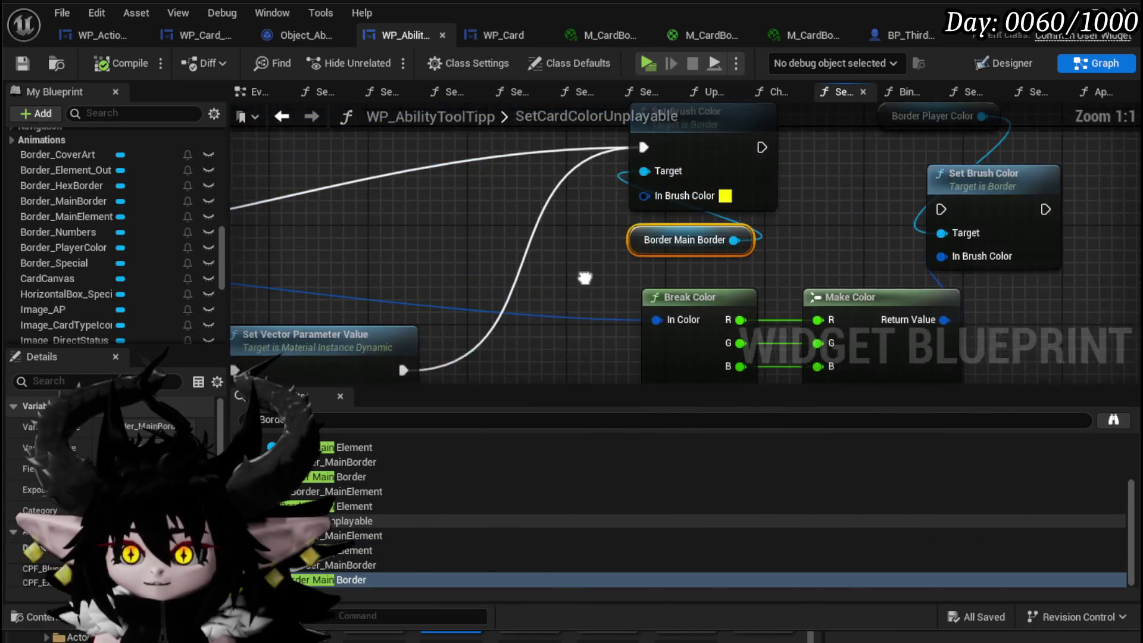
scroll(833, 163, "down", 3)
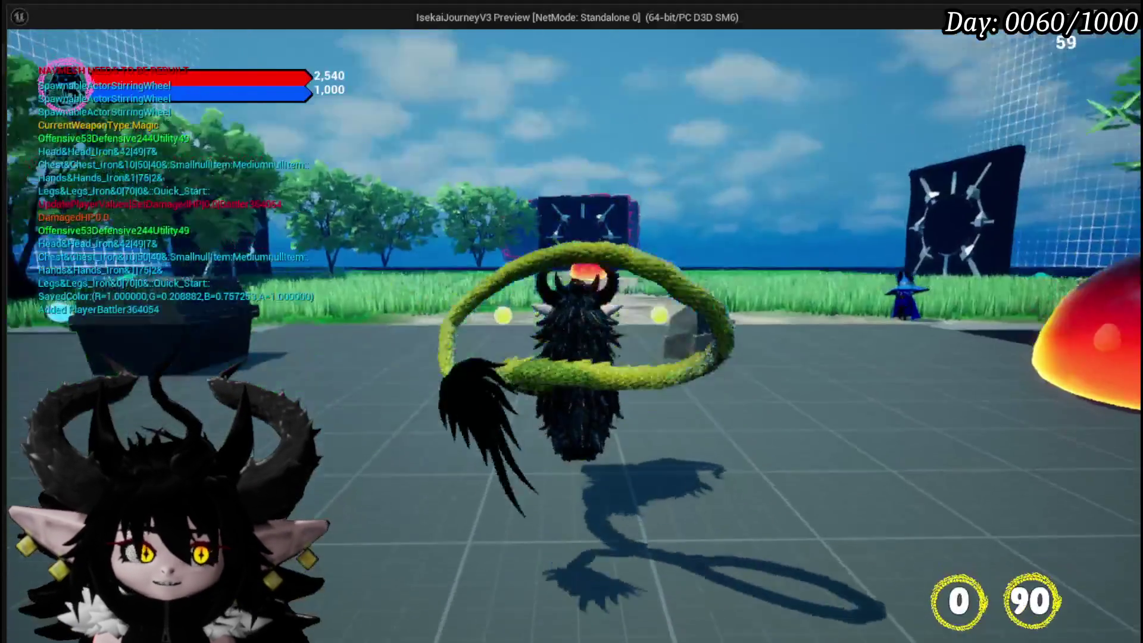
Run into the fire enemy, play the Defence Down card, then stop the play session.
key("w")
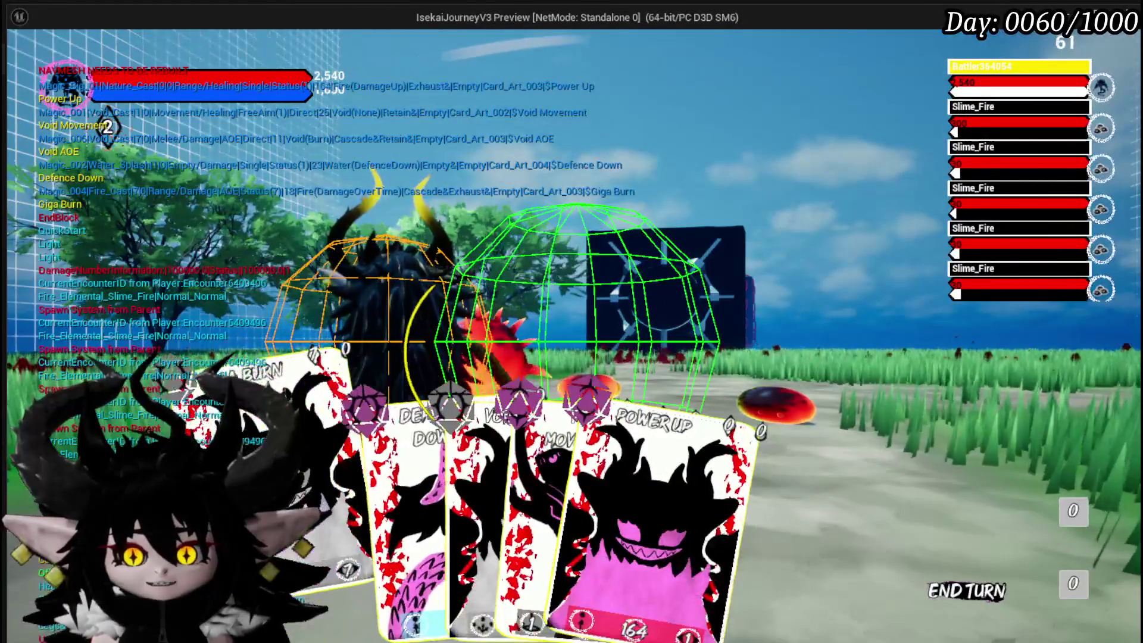
left_click(355, 499)
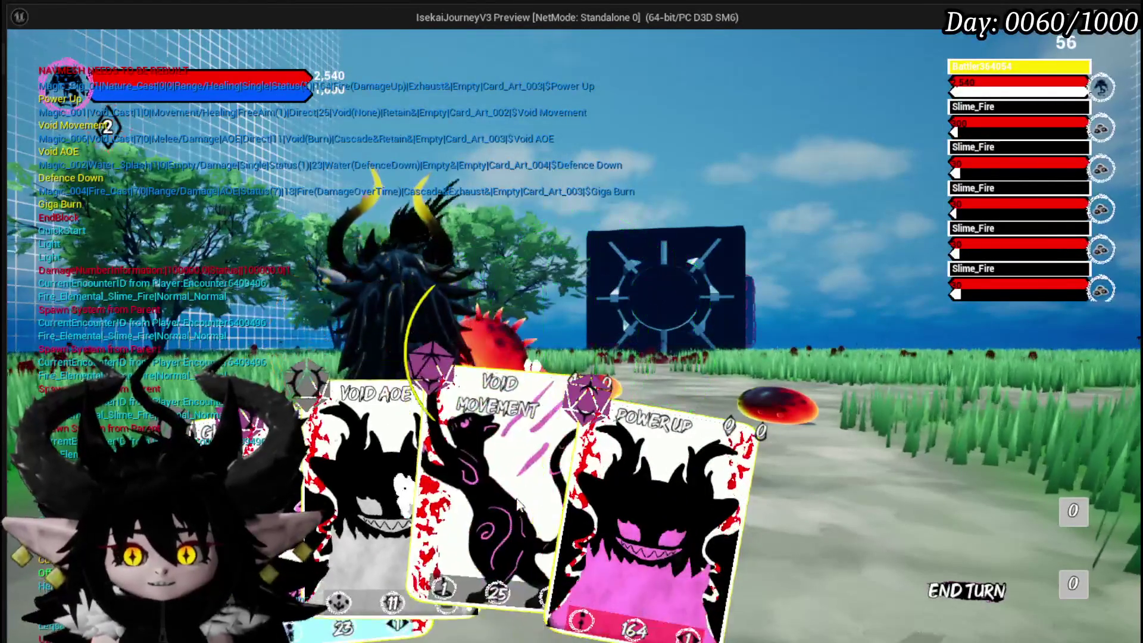
key("Escape")
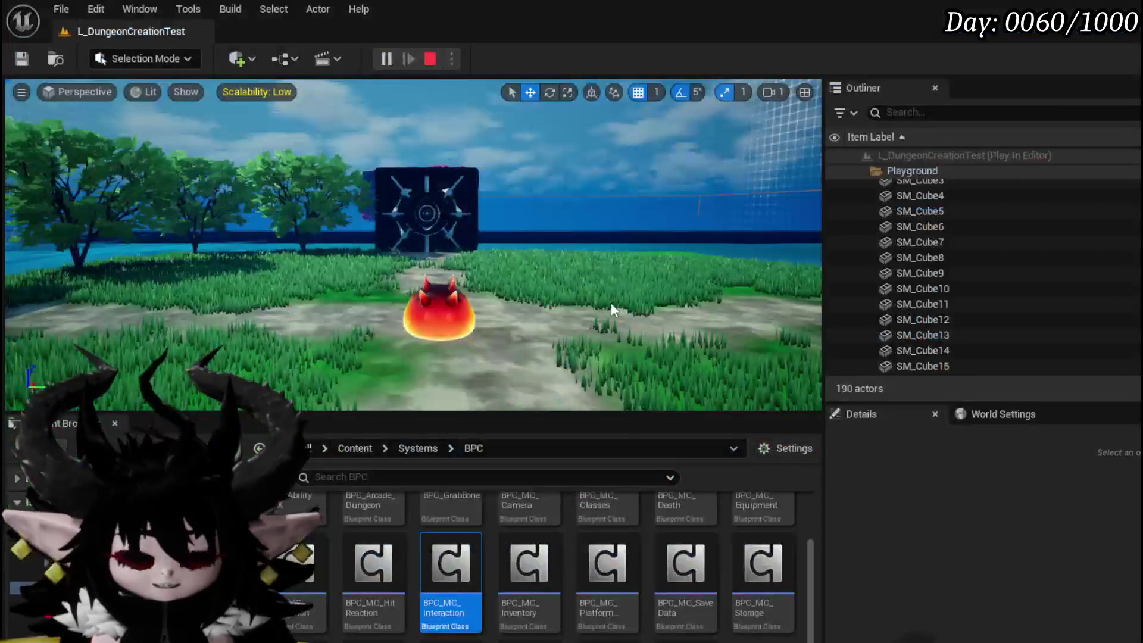
Wire execution into Get Dynamic Material in SetCardColorUnplayable and move it with Set Vector Parameter Value upward.
left_click(23, 59)
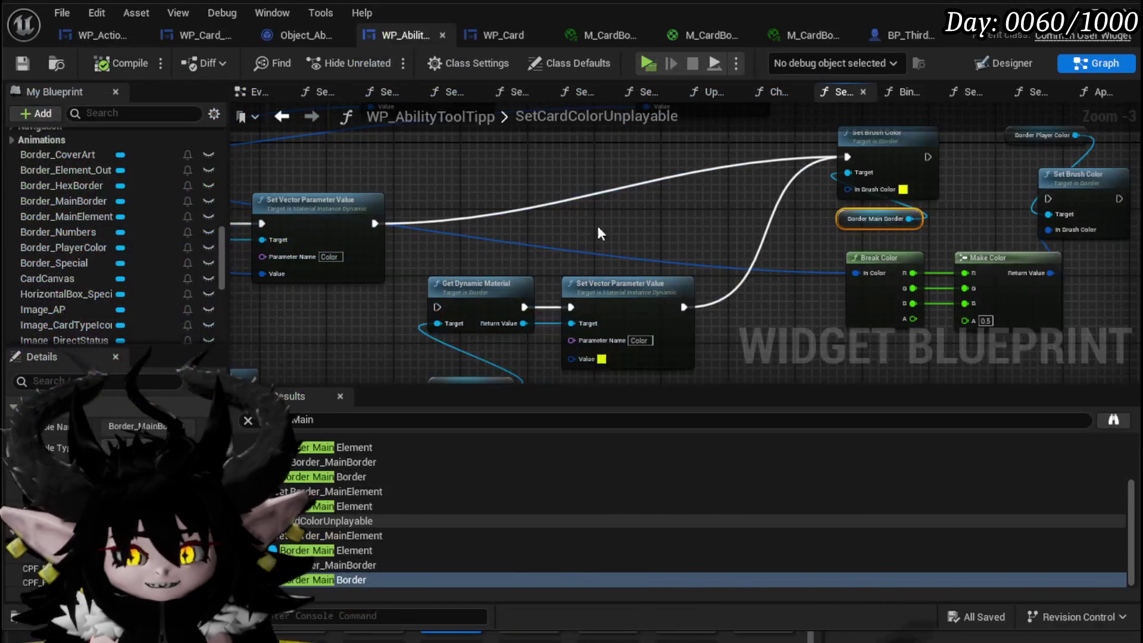
left_click_drag(637, 201, 637, 198)
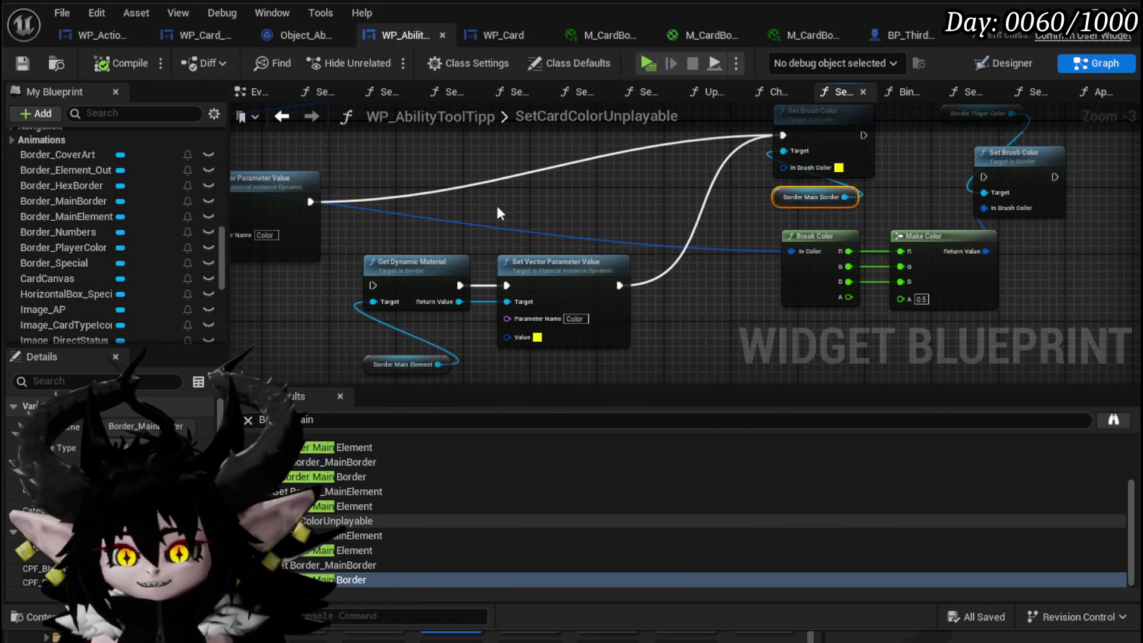
mouse_move(307, 202)
left_mouse_down()
mouse_move(380, 273)
mouse_move(374, 285)
left_mouse_up()
left_click_drag(384, 211, 550, 344)
left_click_drag(575, 269, 581, 191)
mouse_move(704, 230)
left_mouse_down()
mouse_move(543, 259)
mouse_move(505, 308)
left_mouse_up()
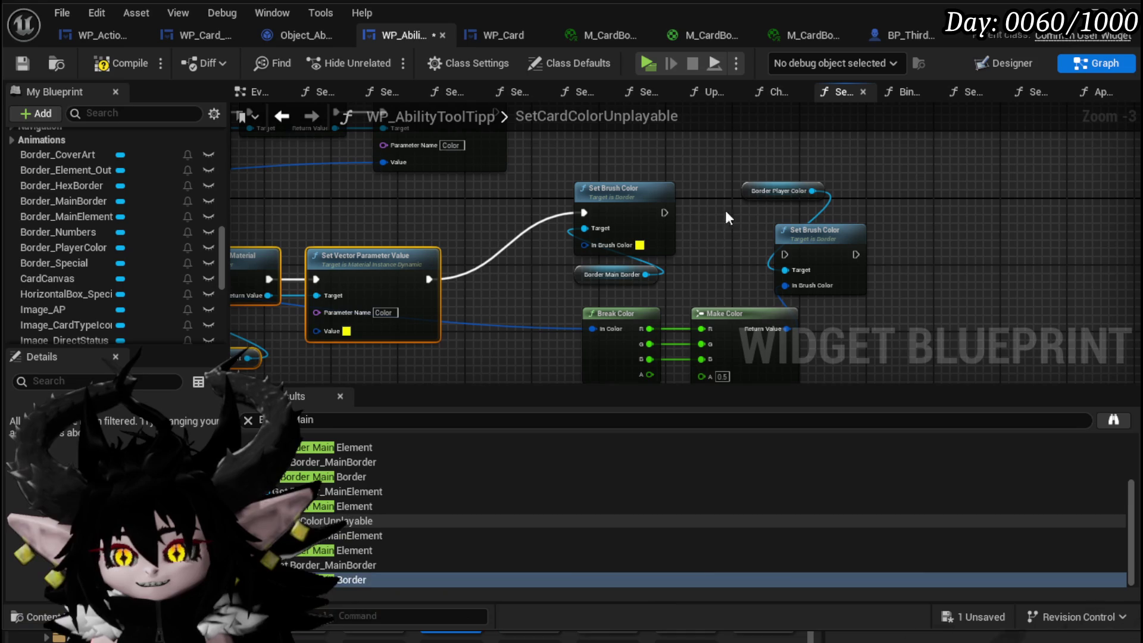
mouse_move(665, 276)
left_mouse_down()
mouse_move(778, 214)
mouse_move(795, 248)
mouse_move(774, 280)
mouse_move(781, 255)
left_mouse_up()
left_click_drag(913, 276, 604, 289)
scroll(663, 249, "down", 2)
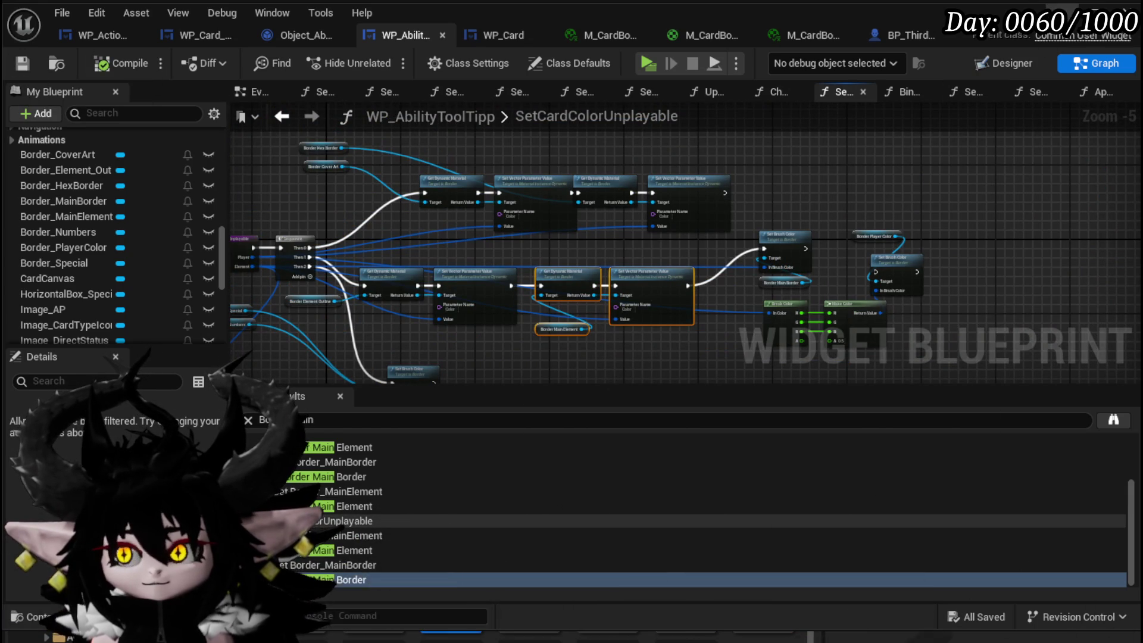
left_click(476, 275)
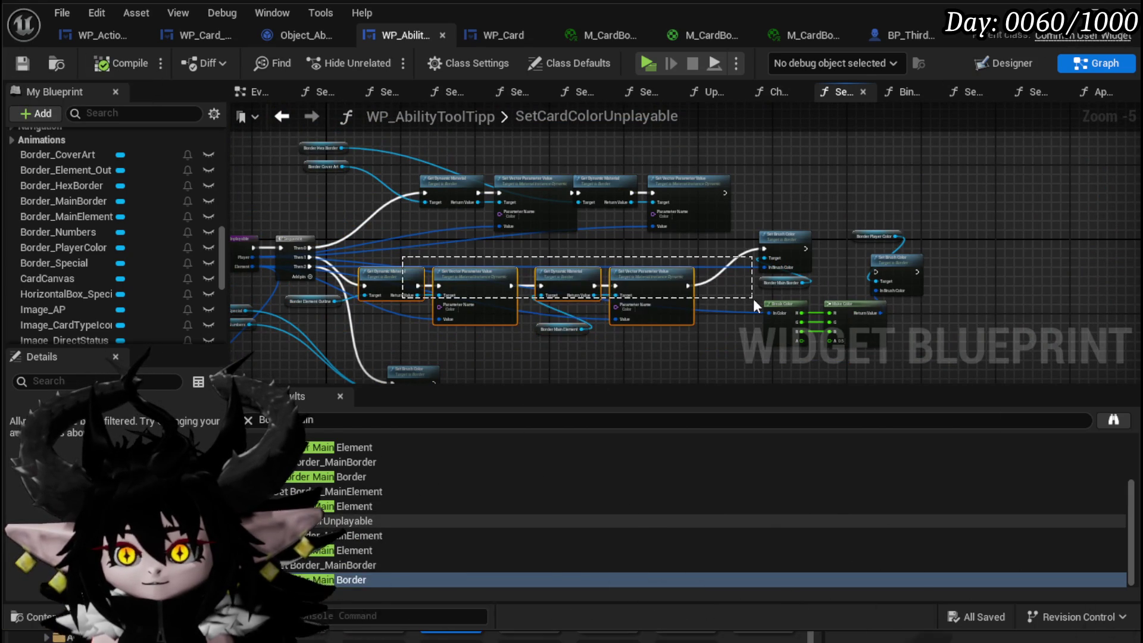
scroll(370, 463, "up", 3)
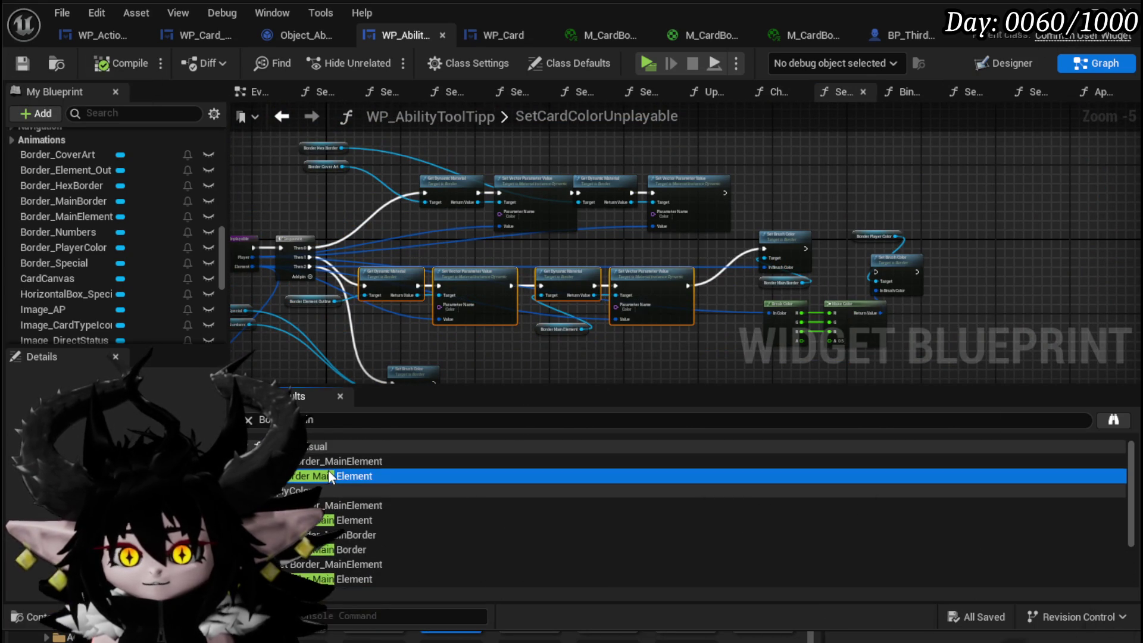
Wire SetCardVisual's start into its Get Dynamic Material node and save the blueprint.
left_click(328, 469)
mouse_move(513, 210)
left_mouse_down()
mouse_move(421, 185)
mouse_move(655, 250)
left_mouse_up()
left_click_drag(298, 347, 386, 245)
left_click_drag(289, 292, 481, 140)
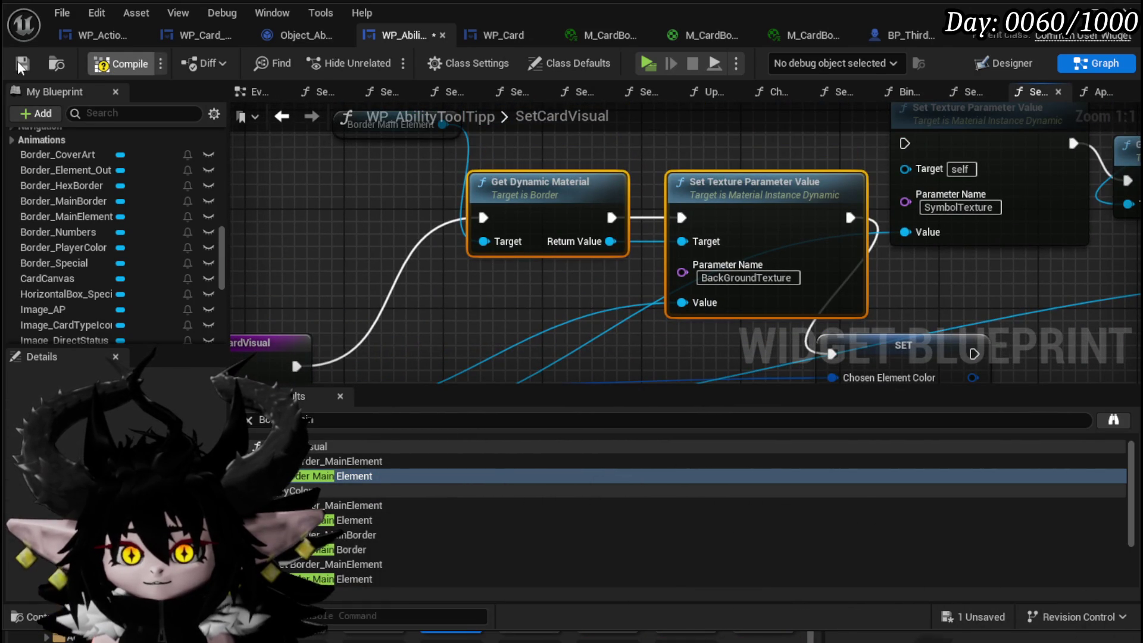
left_click(17, 61)
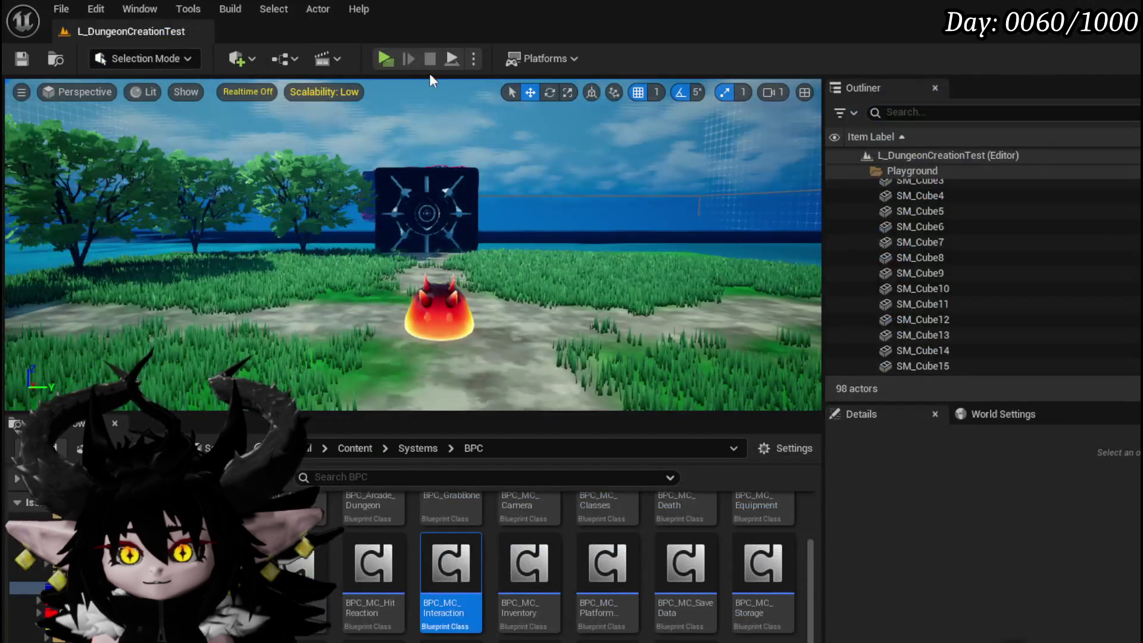
left_click(383, 59)
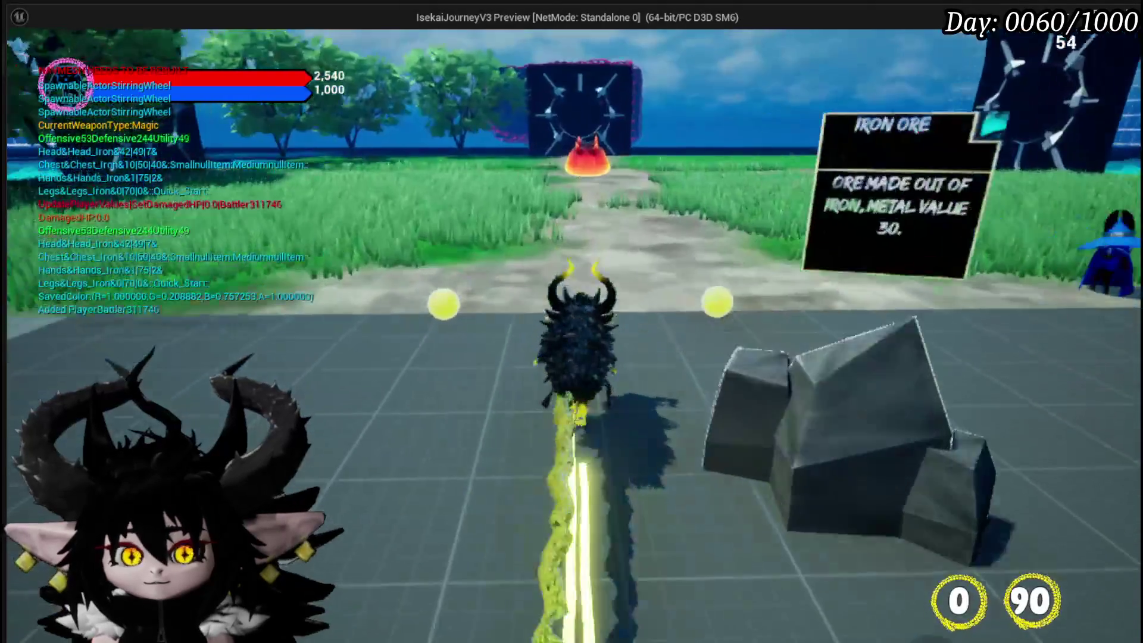
key("w")
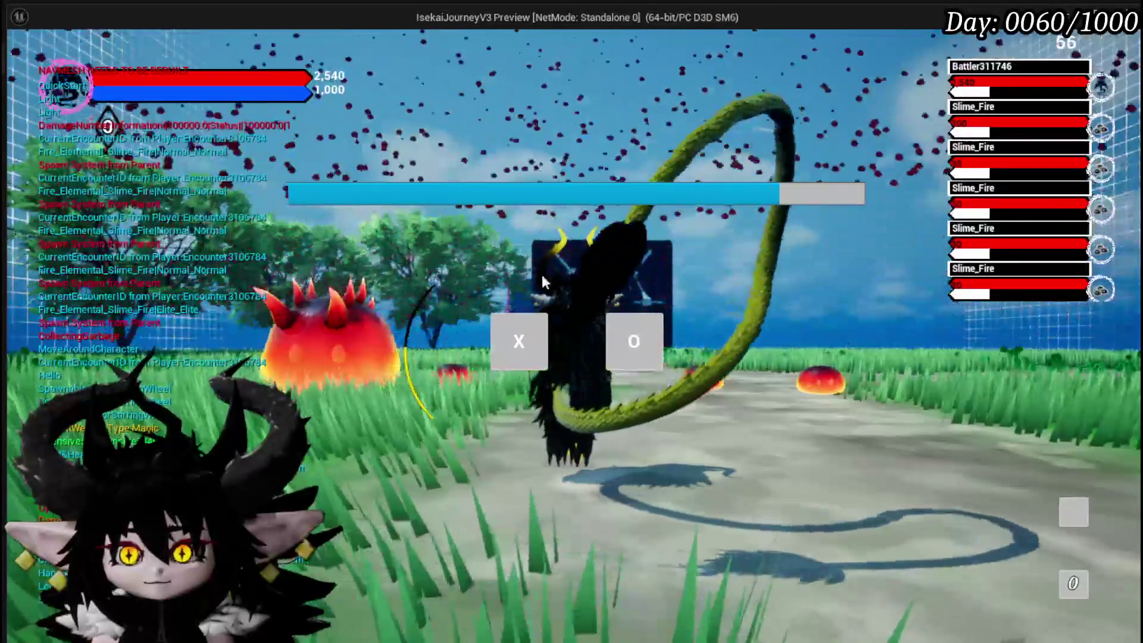
left_click(537, 334)
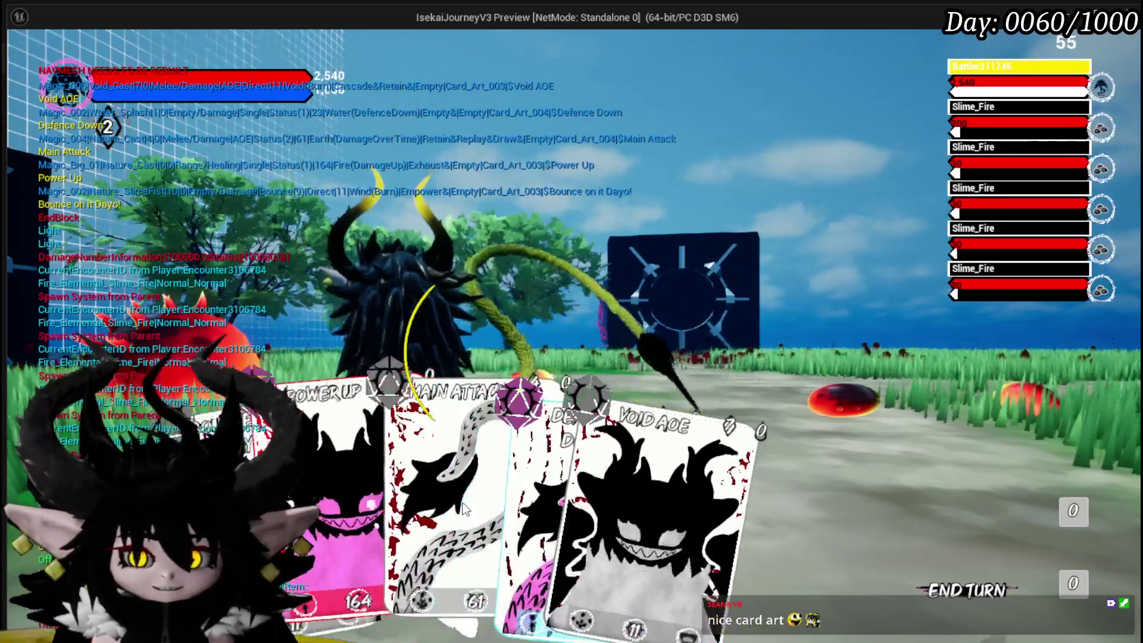
left_click_drag(710, 589, 497, 452)
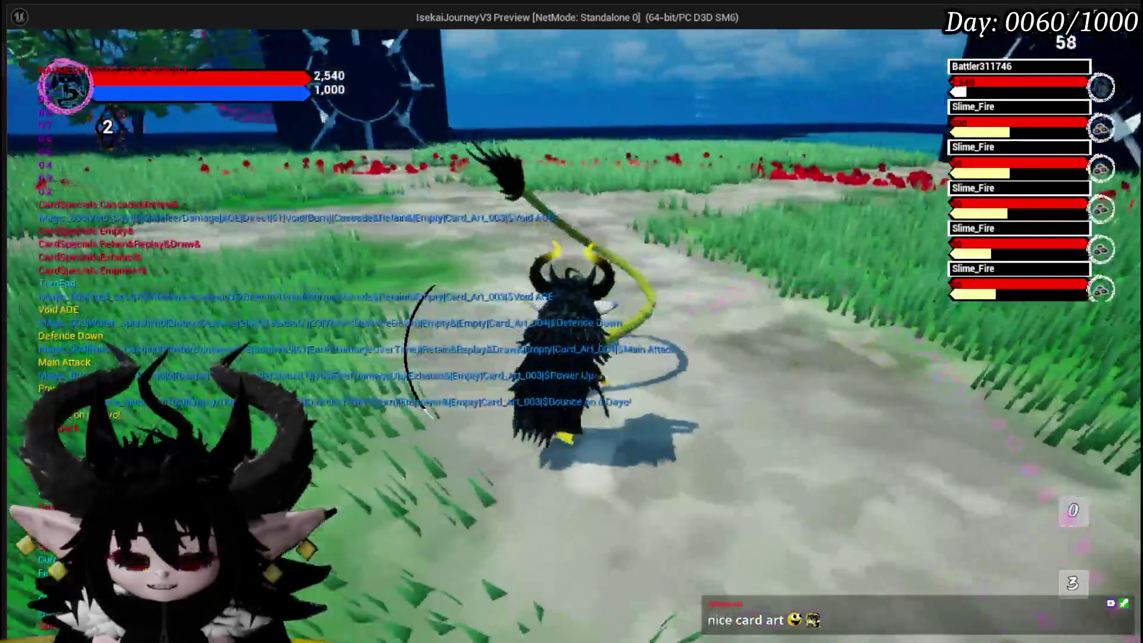
key("Escape")
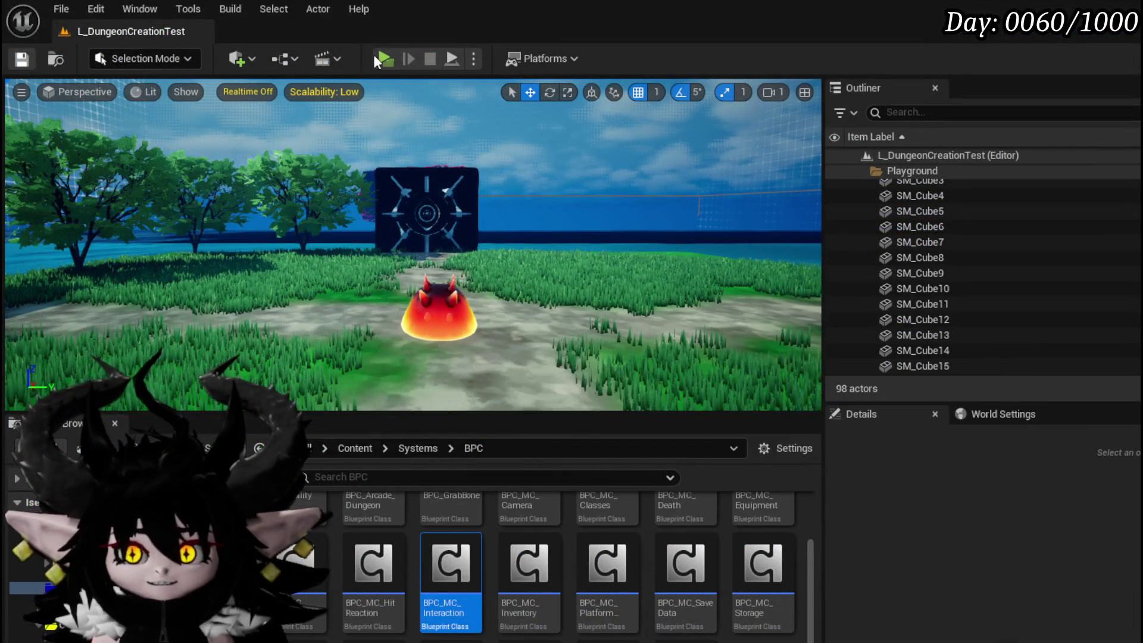
Launch play, walk to the chest, and open Bounce on it Dayo! from the Status ability set.
left_click(384, 59)
key("w")
key("e")
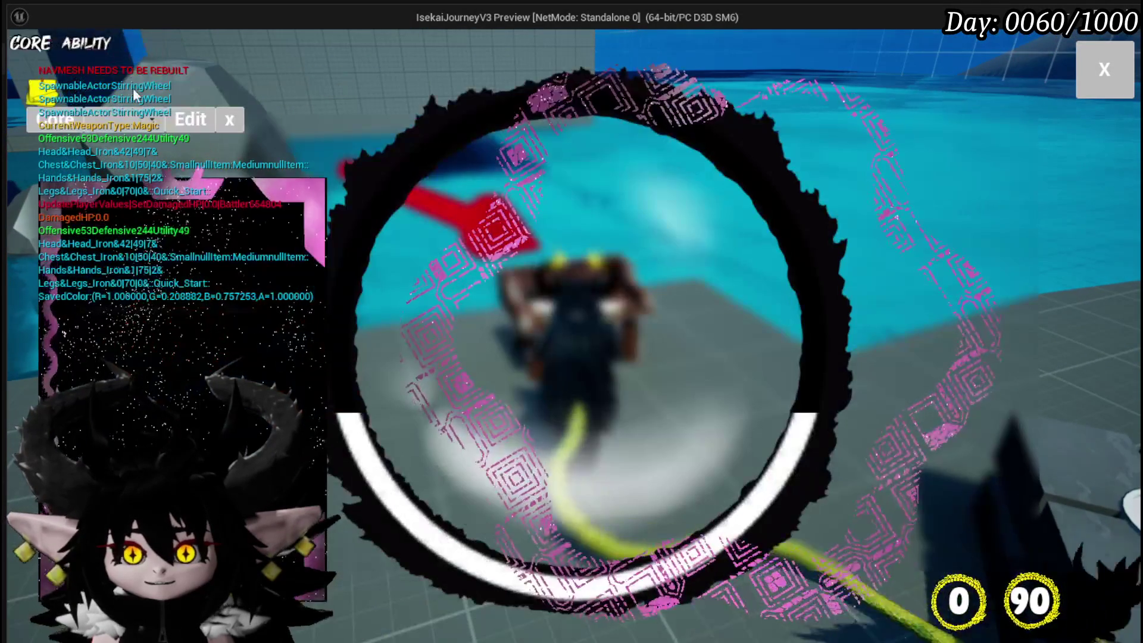
left_click(132, 127)
left_click(121, 200)
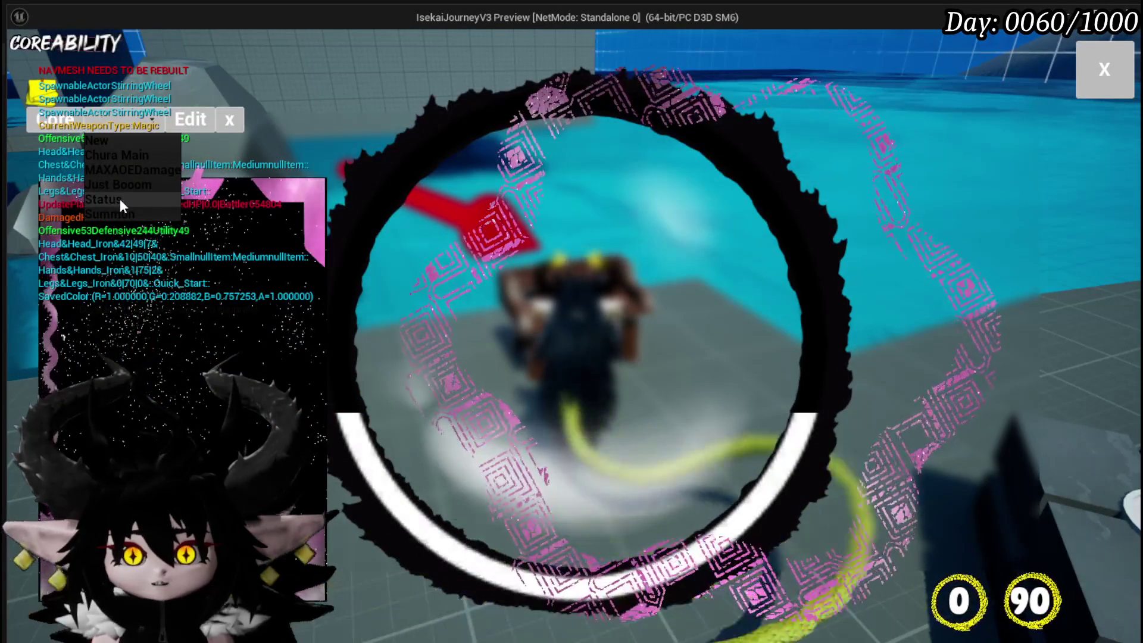
left_click(250, 235)
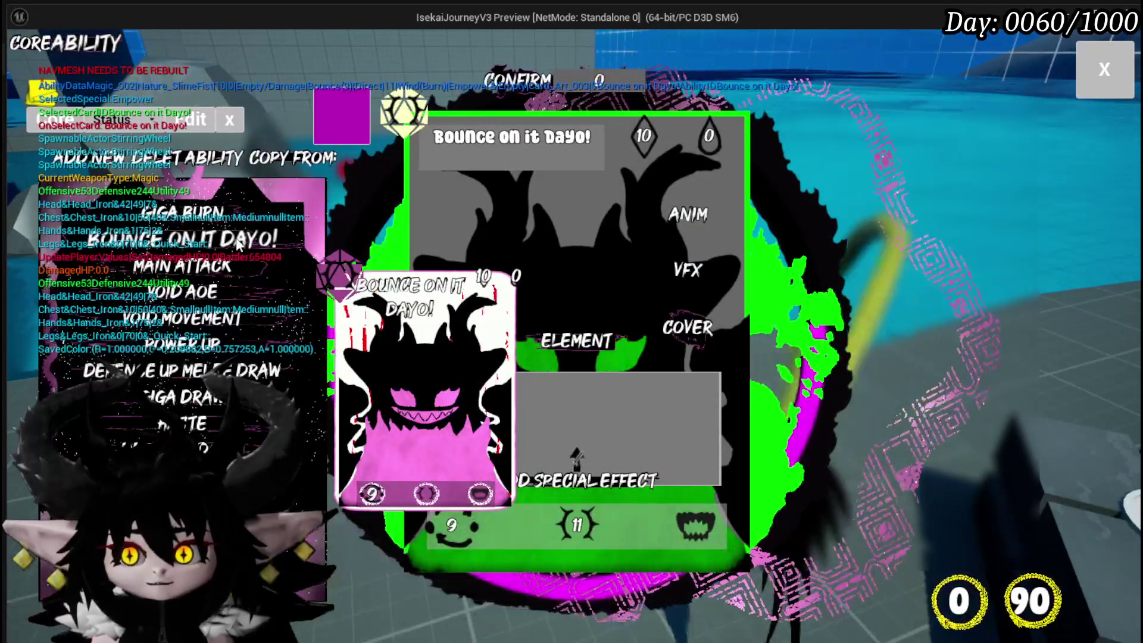
Try several cover images, settle on the black creature art, then step out to the editor.
left_click(695, 336)
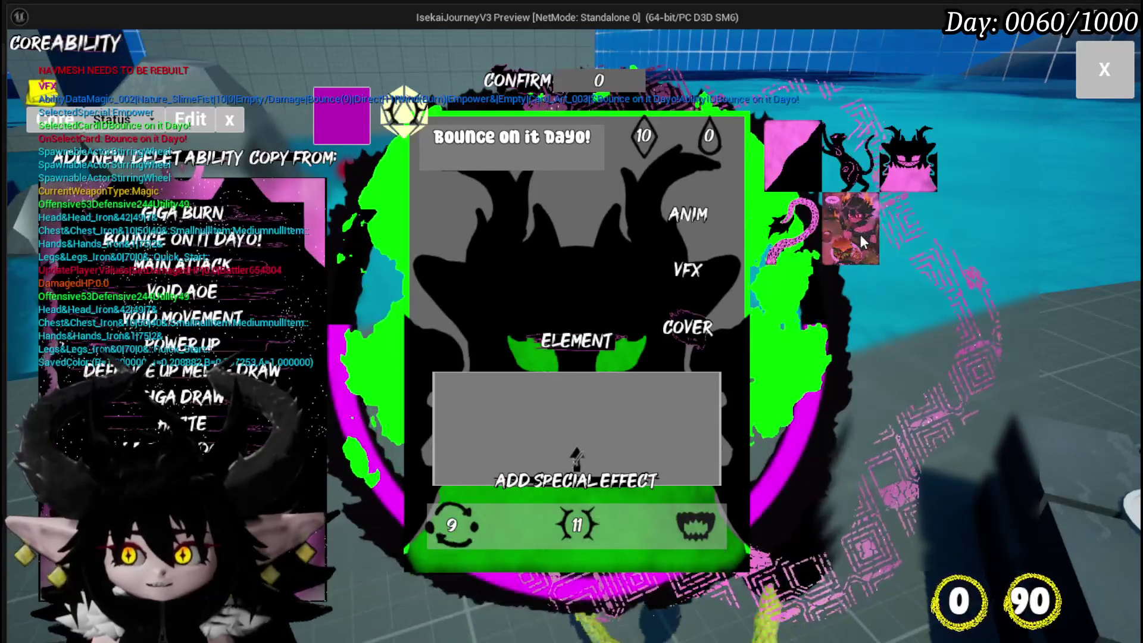
left_click(859, 234)
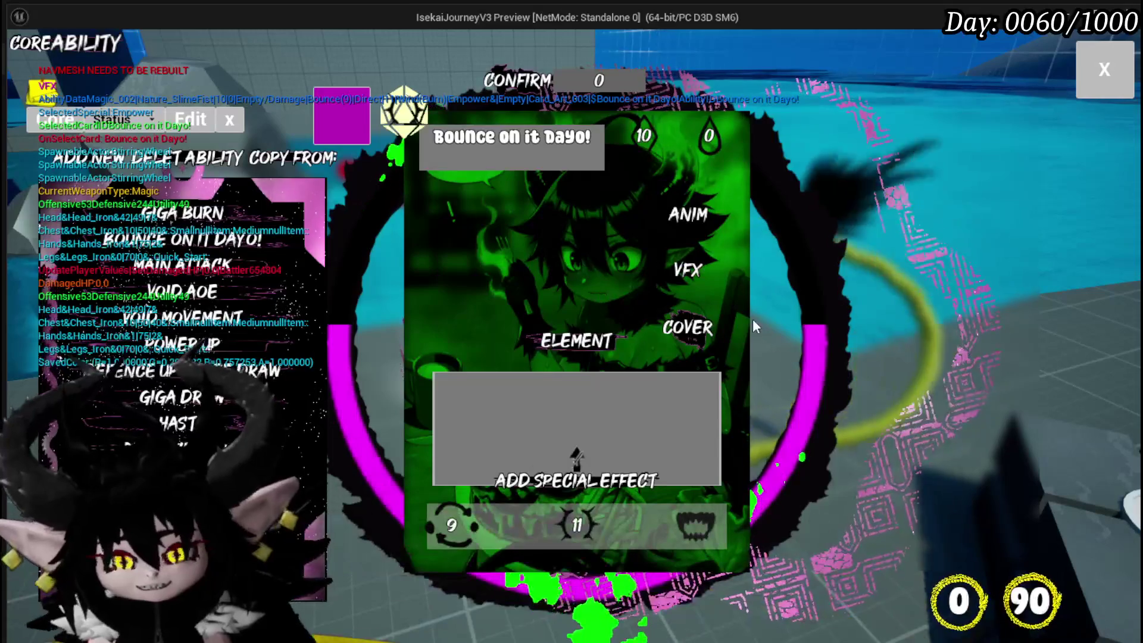
left_click(677, 337)
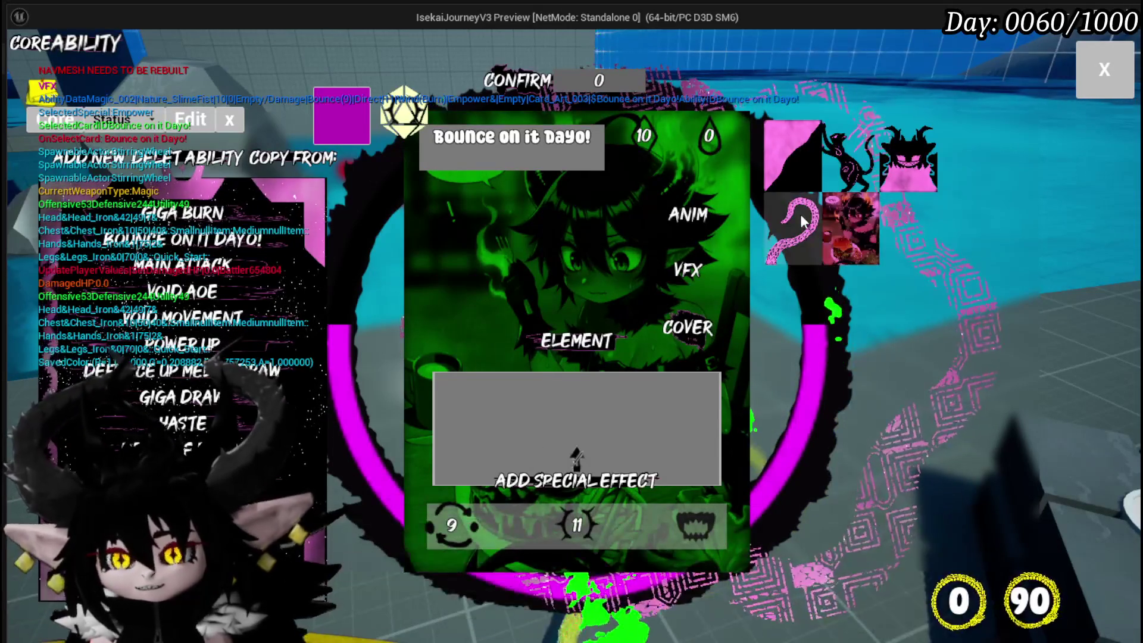
left_click(931, 159)
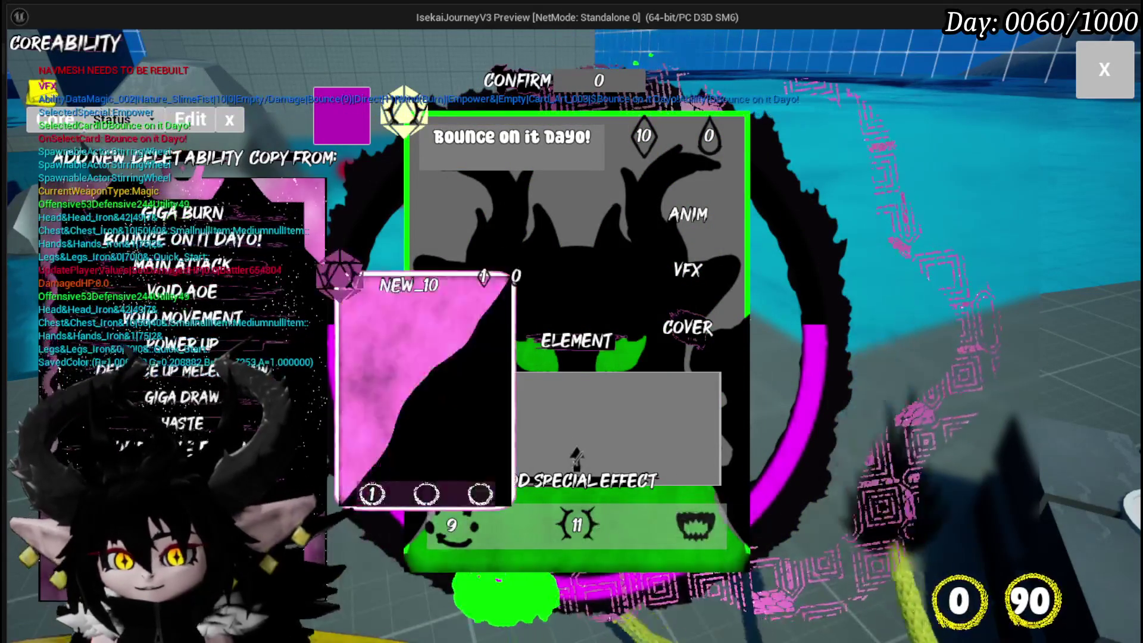
left_click(679, 353)
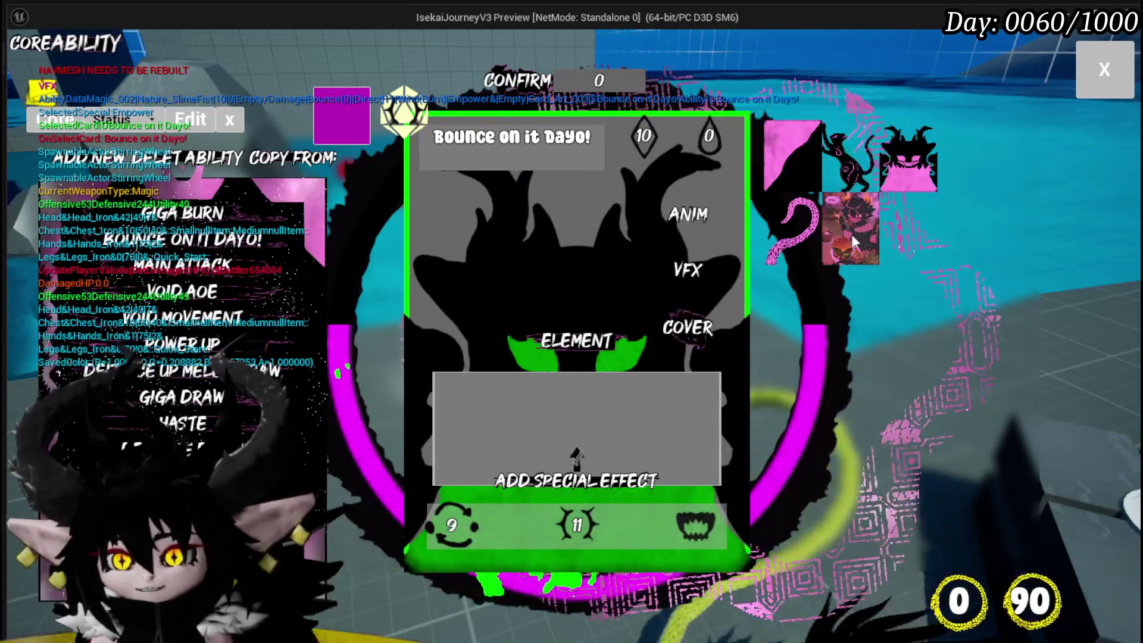
left_click(786, 178)
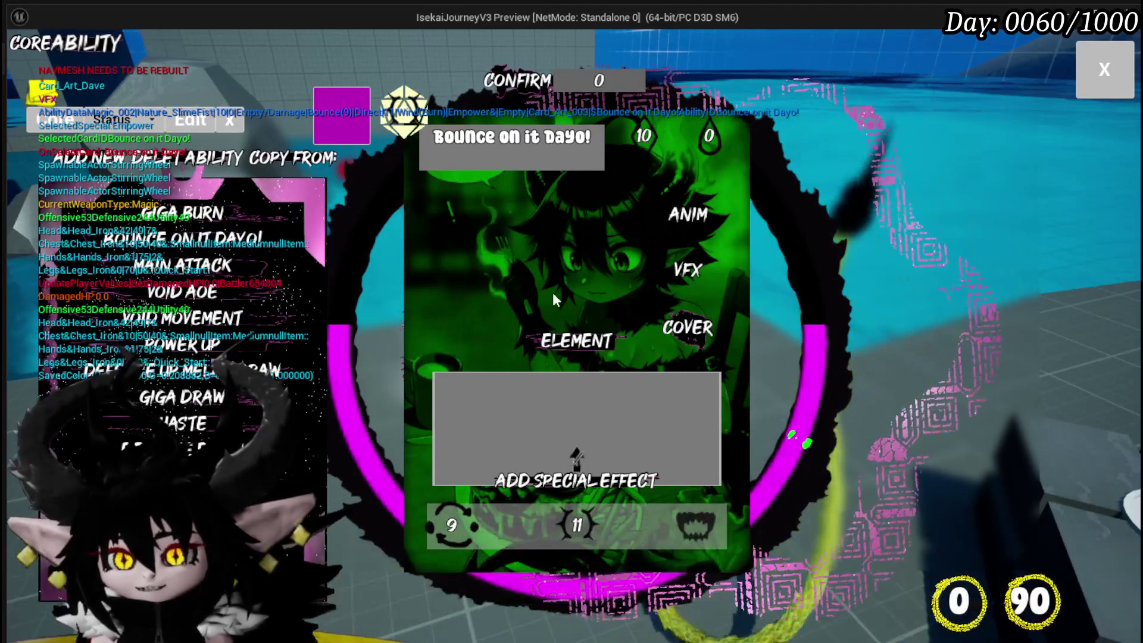
left_click(698, 334)
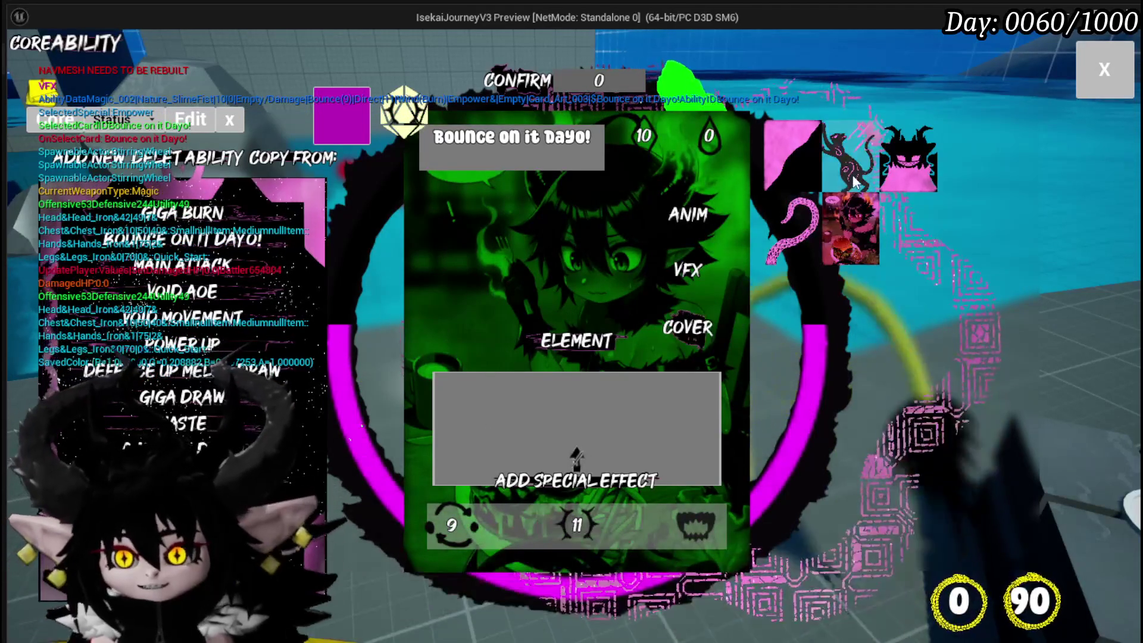
left_click(893, 172)
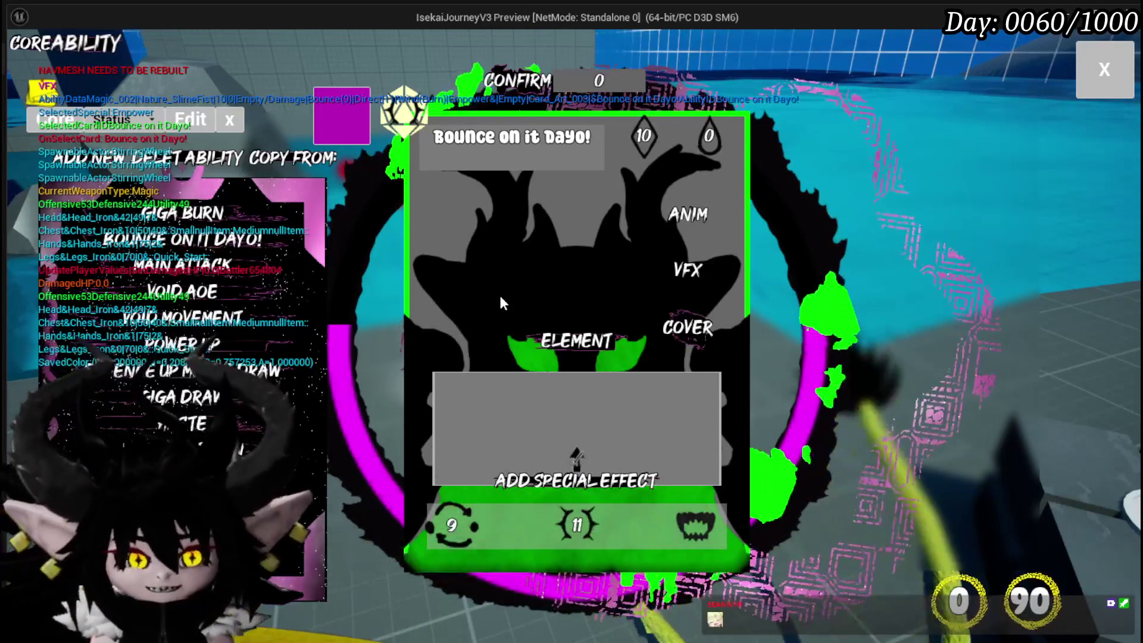
key("alt+Tab")
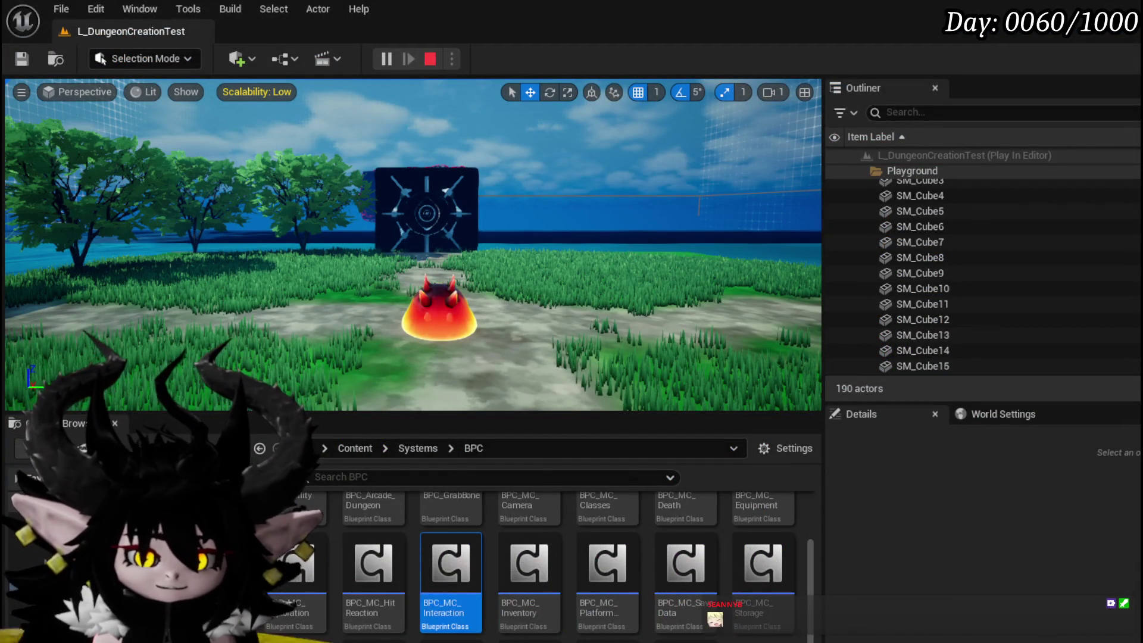
Close the card editor, run across the grass to the ore rock, then stop play and save.
key("alt+Tab")
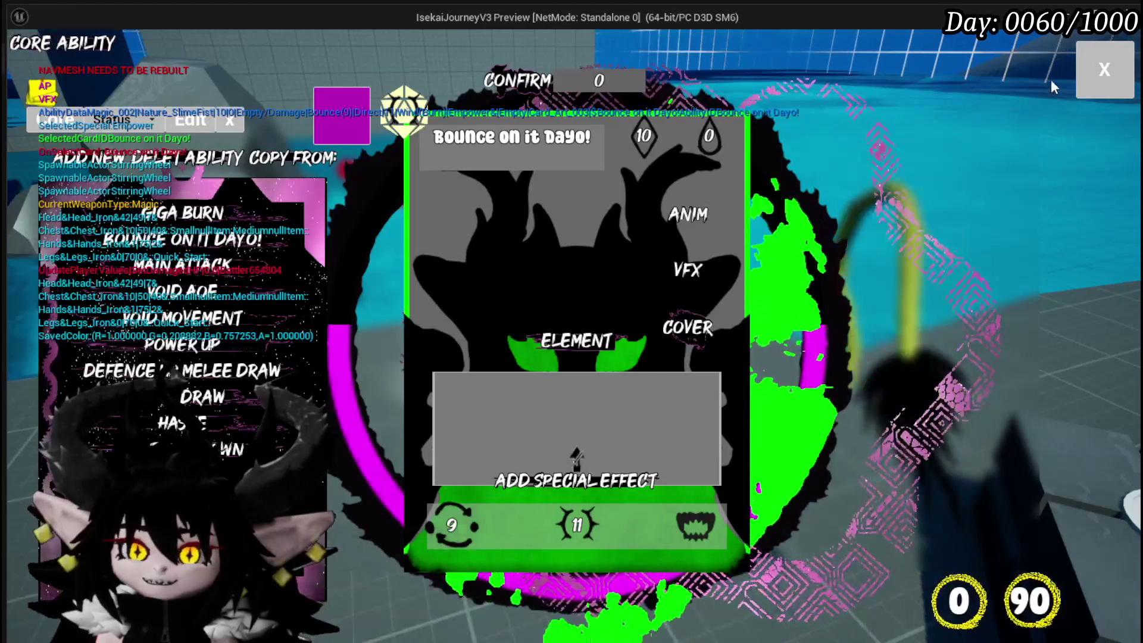
left_click(1104, 71)
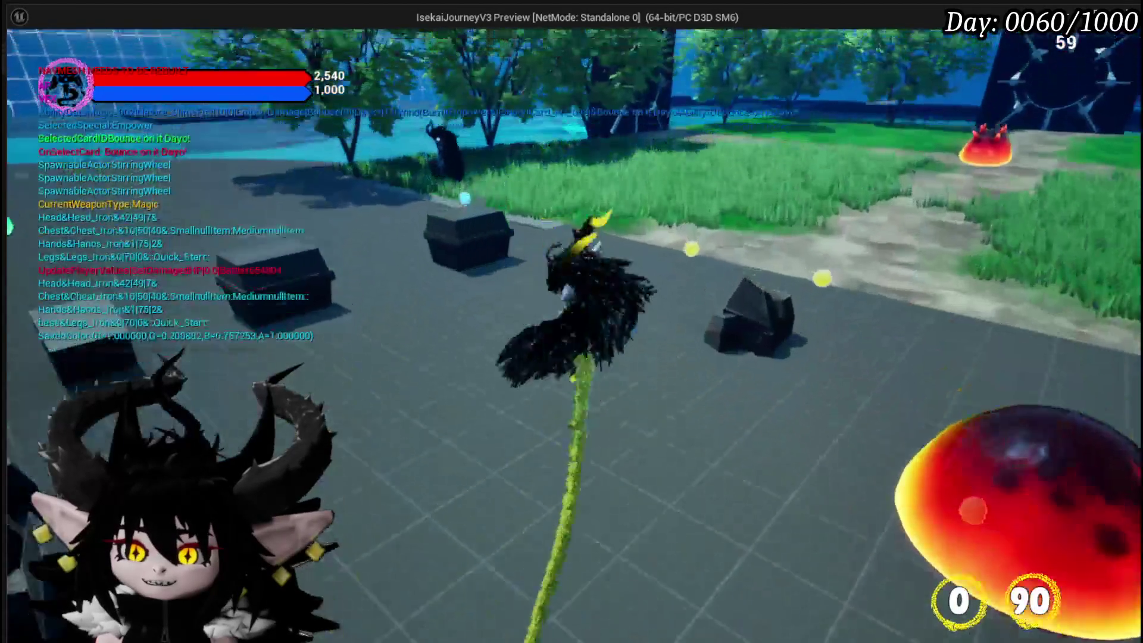
key("w")
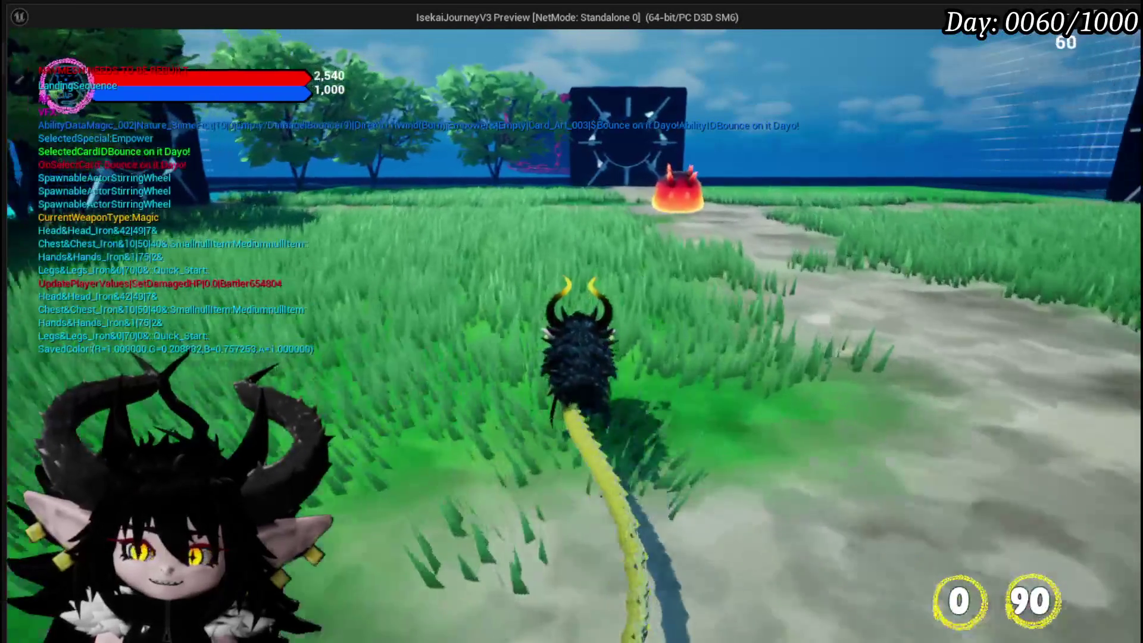
key("w")
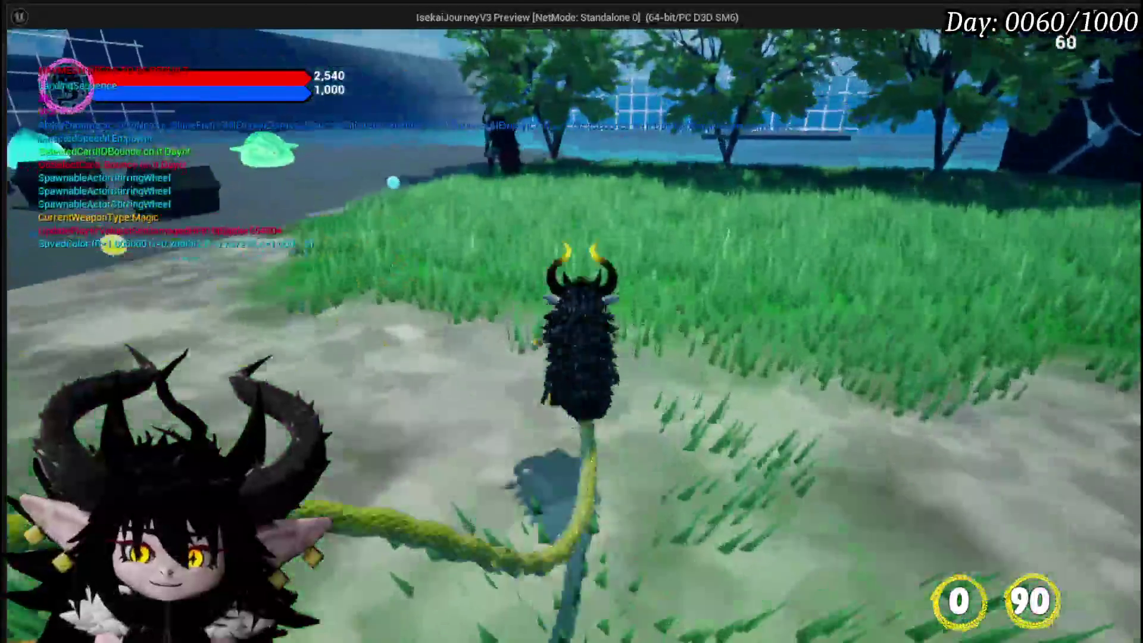
key("w")
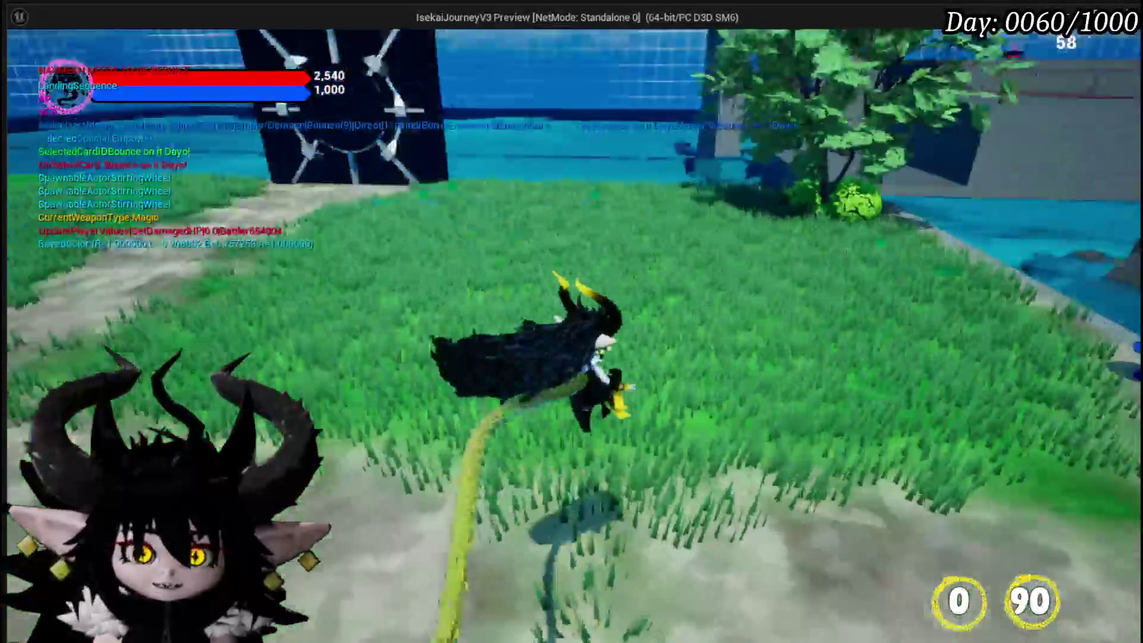
key("w")
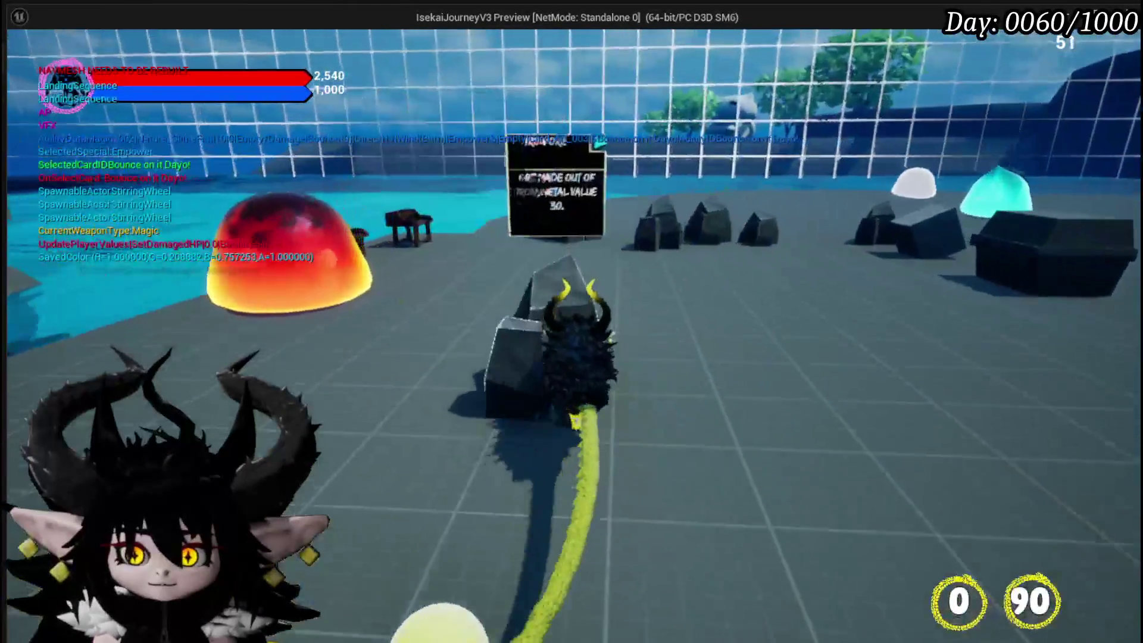
key("w")
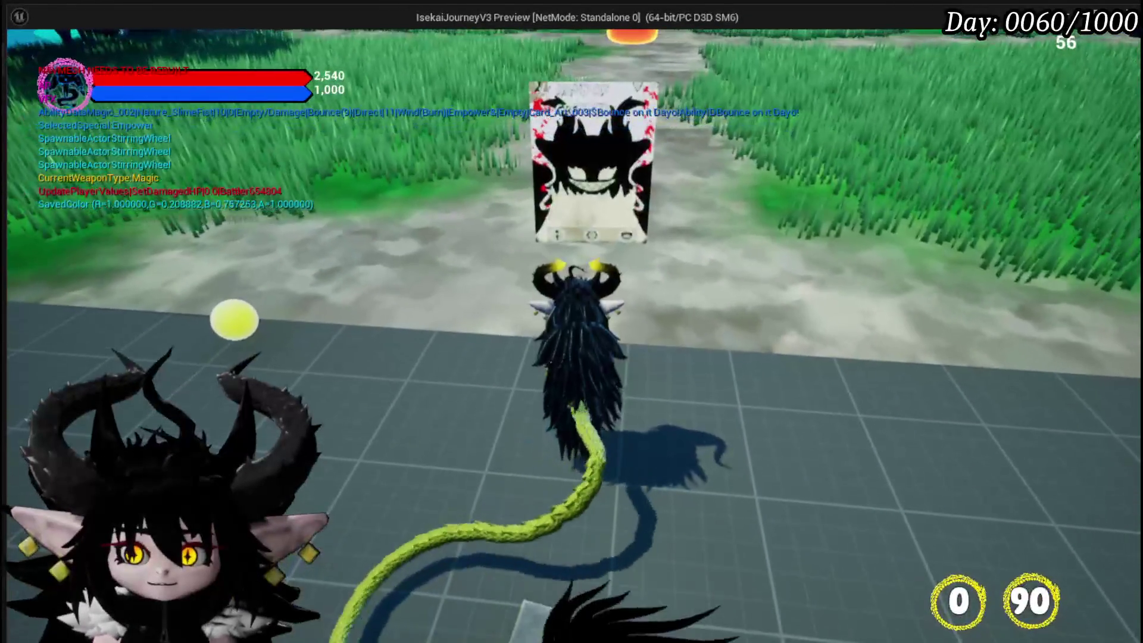
key("w")
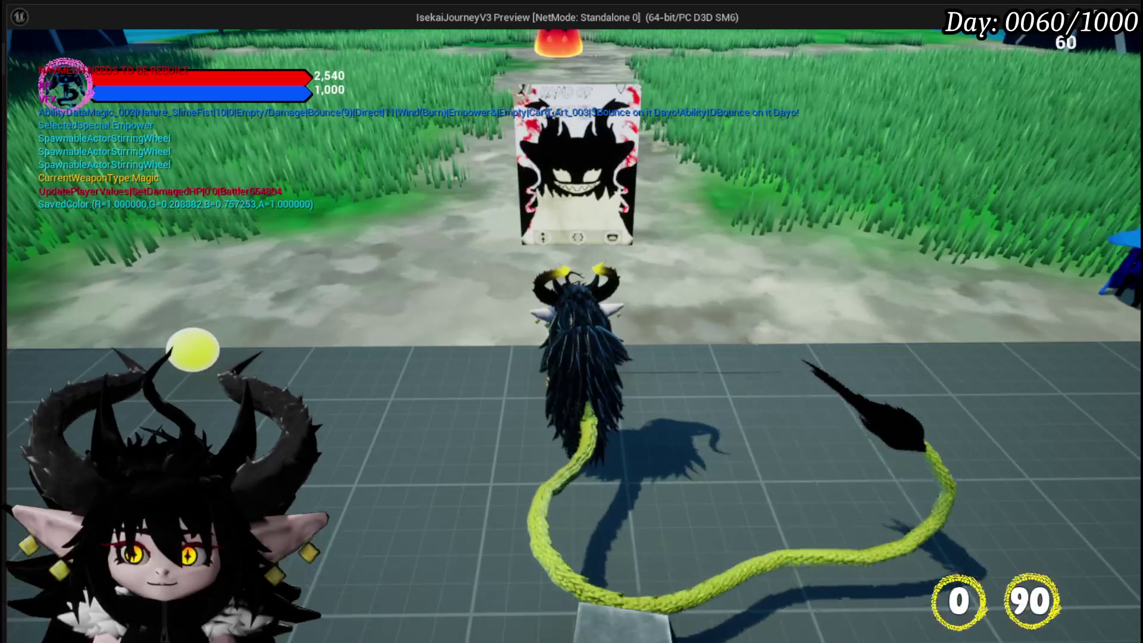
key("w")
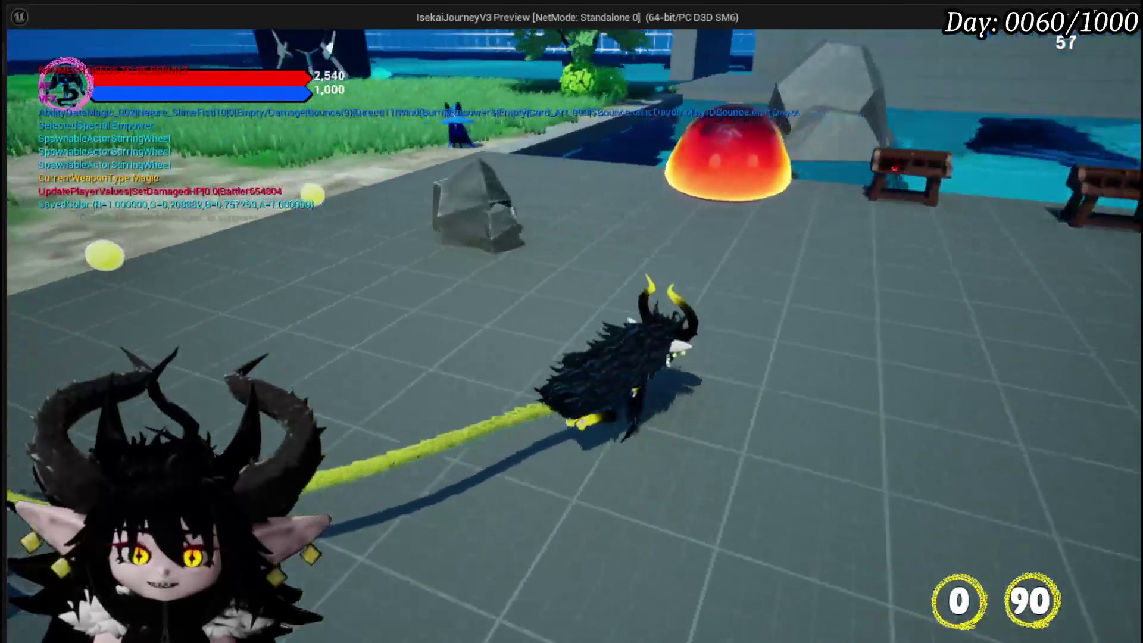
key("Escape")
key("ctrl+s")
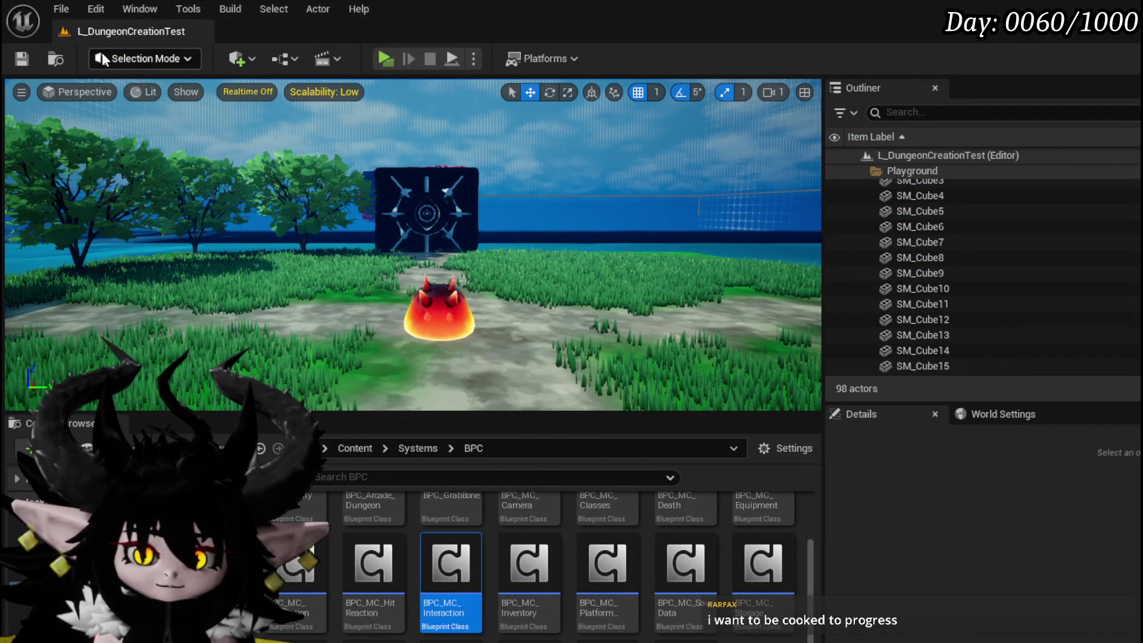
Save the level, start play, hit the fire slimes with Main Attack, then stop the session.
left_click(21, 59)
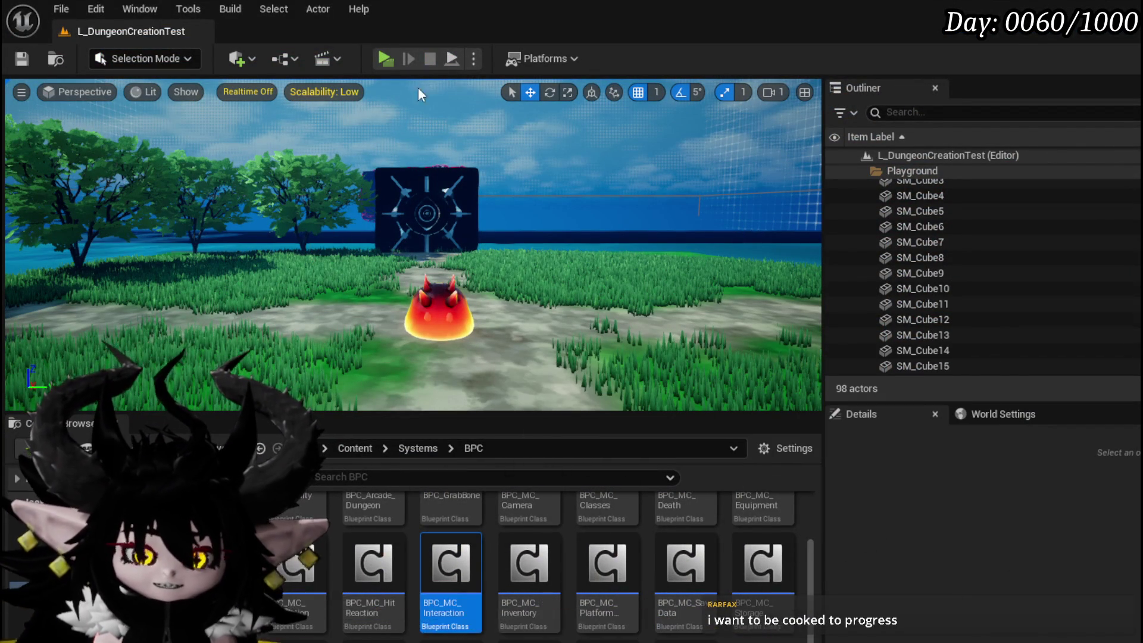
key("alt+p")
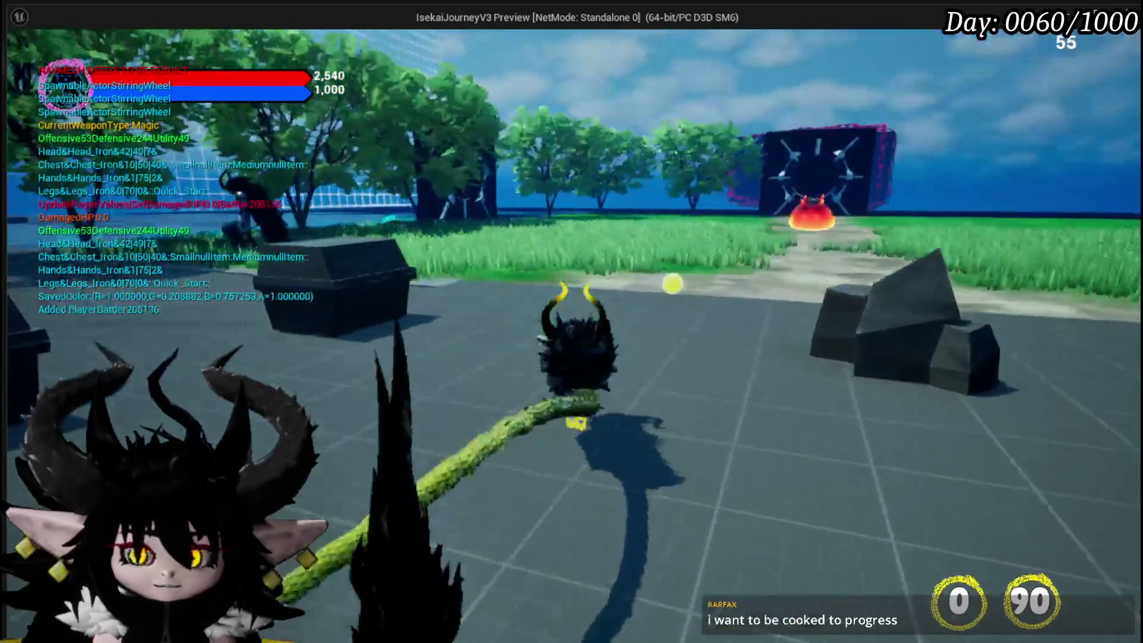
key("w")
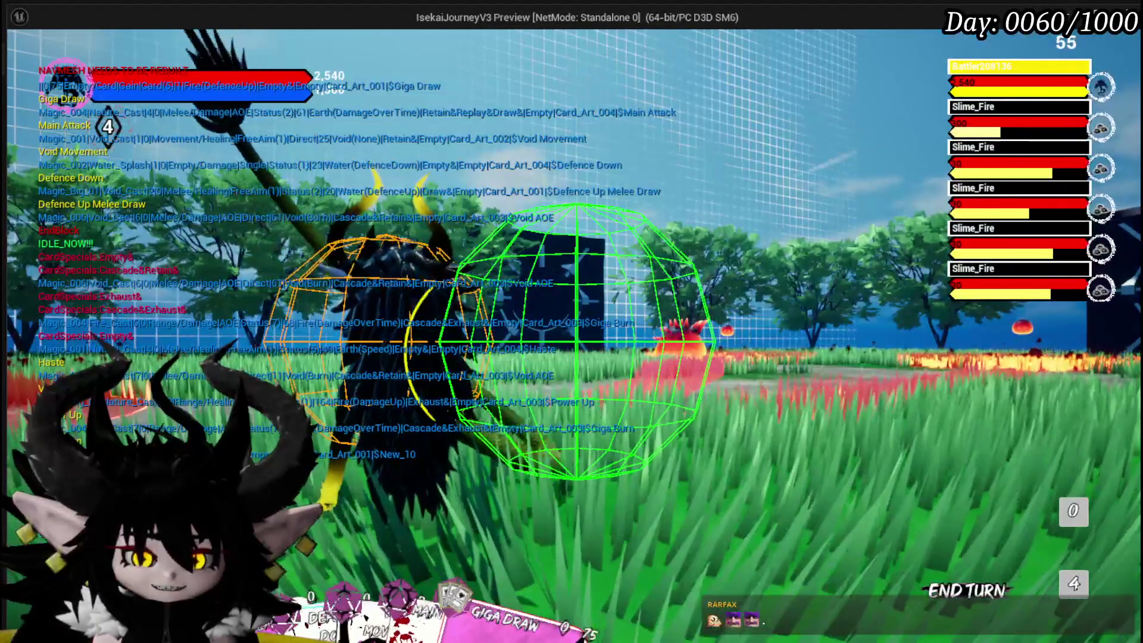
mouse_move(506, 595)
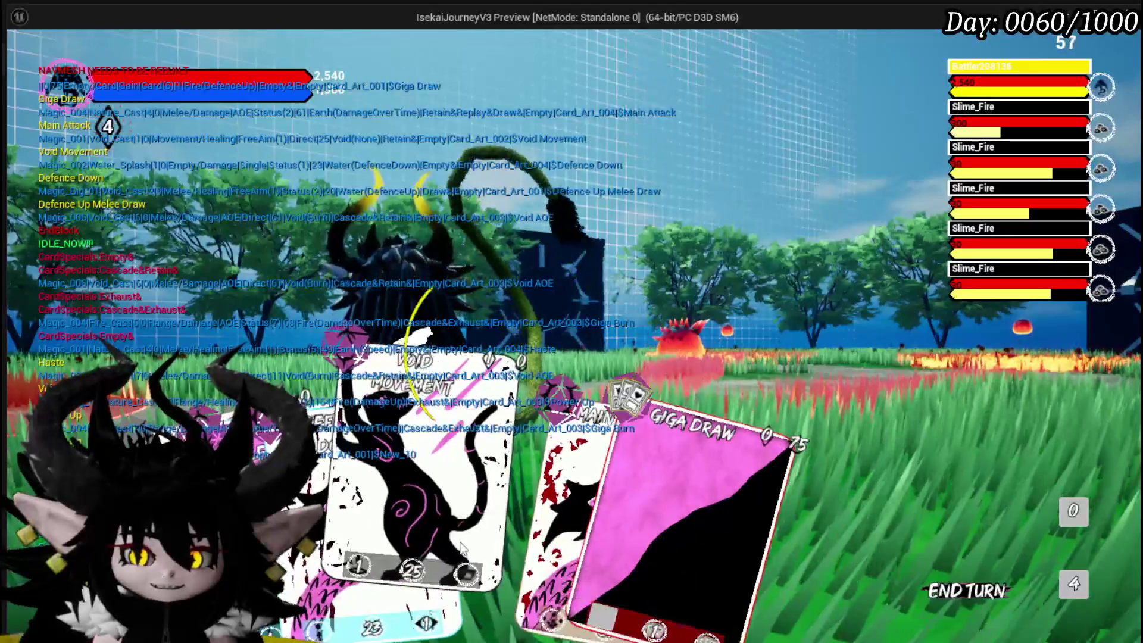
left_click(543, 538)
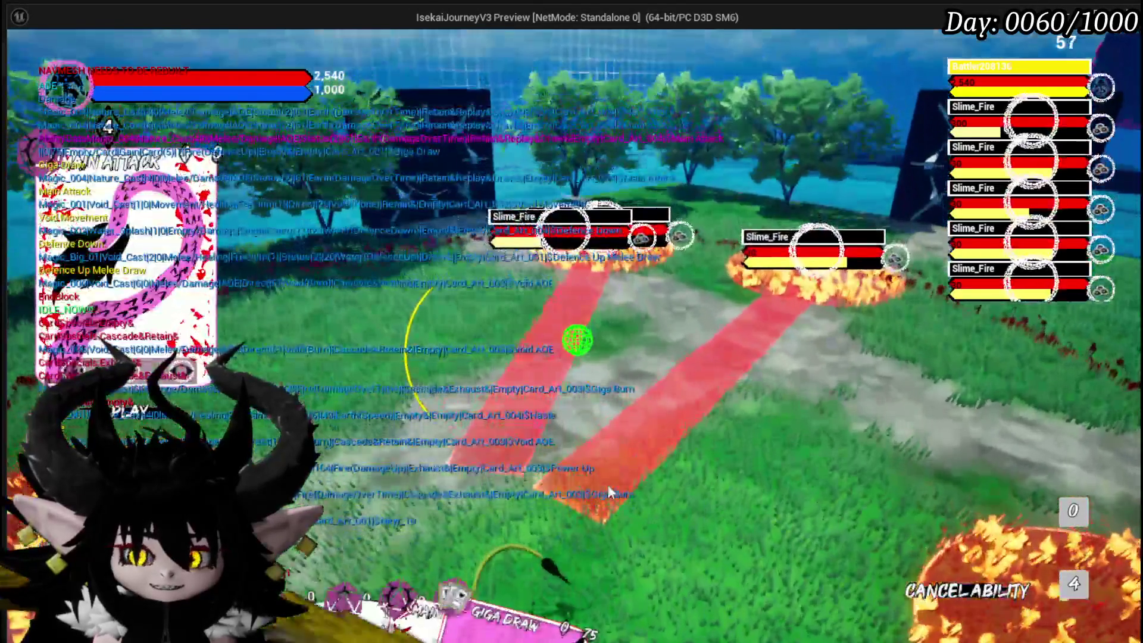
left_click(609, 490)
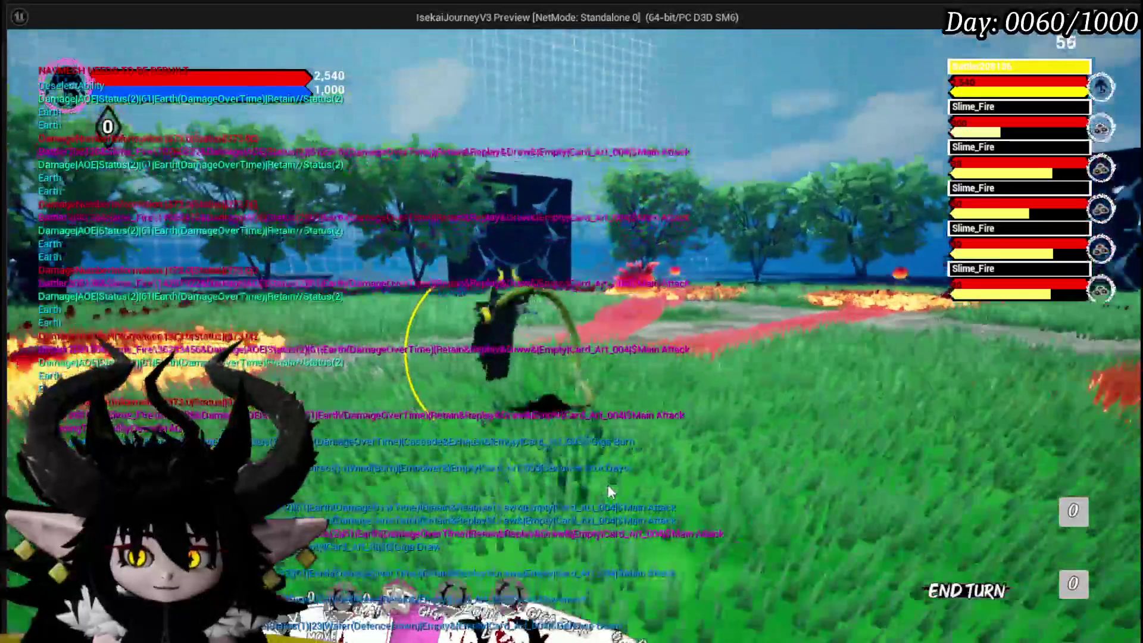
key("Escape")
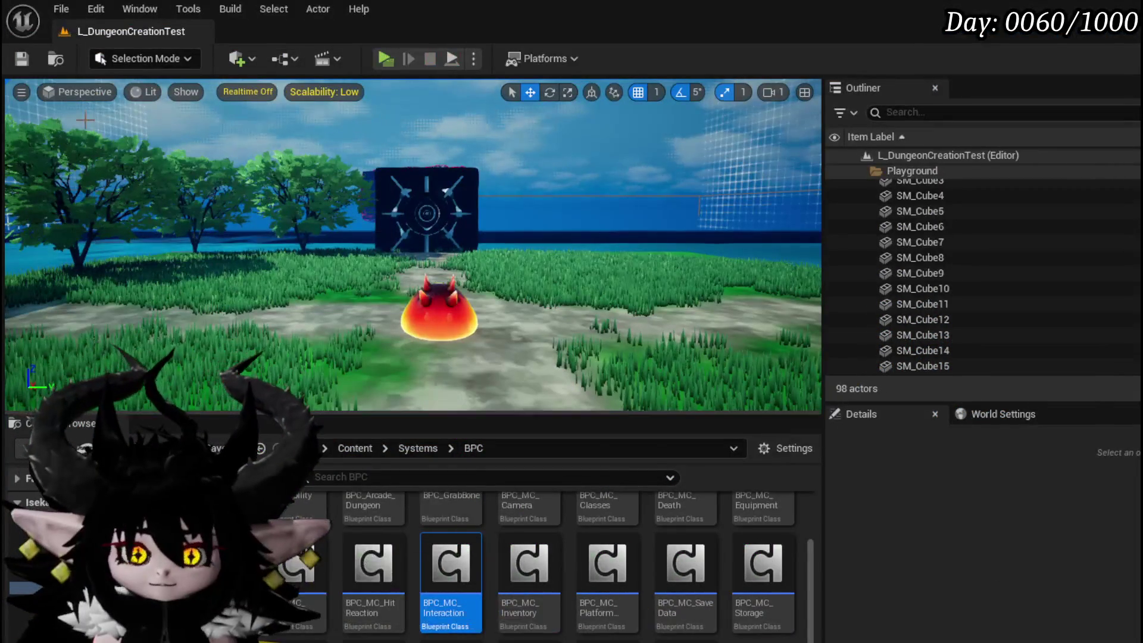
Save all assets and bring up WP_AbilityToolTipp's SetCardVisual graph.
left_click(22, 58)
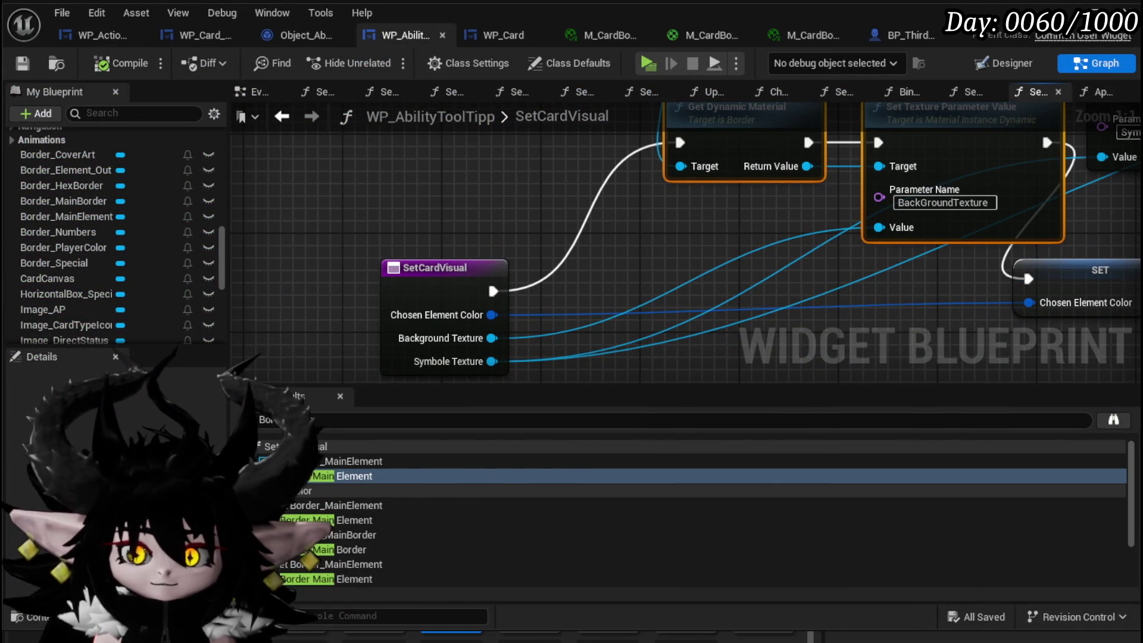
scroll(137, 202, "up", 10)
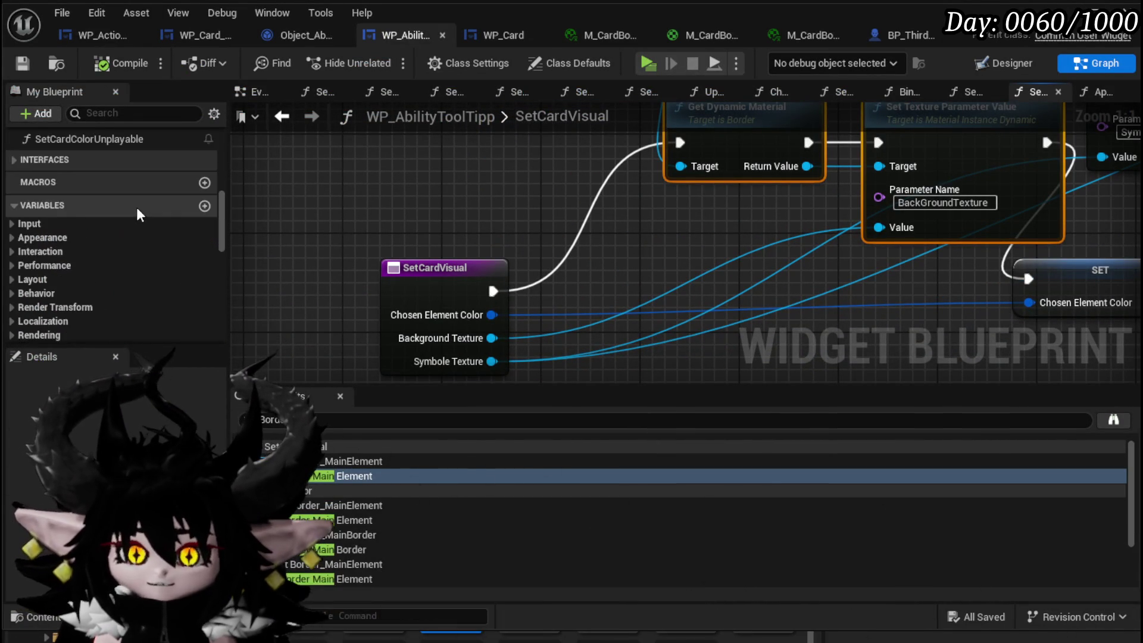
In SetCardColorUnplayable, align the second Set Brush Color node with the first.
double_click(100, 213)
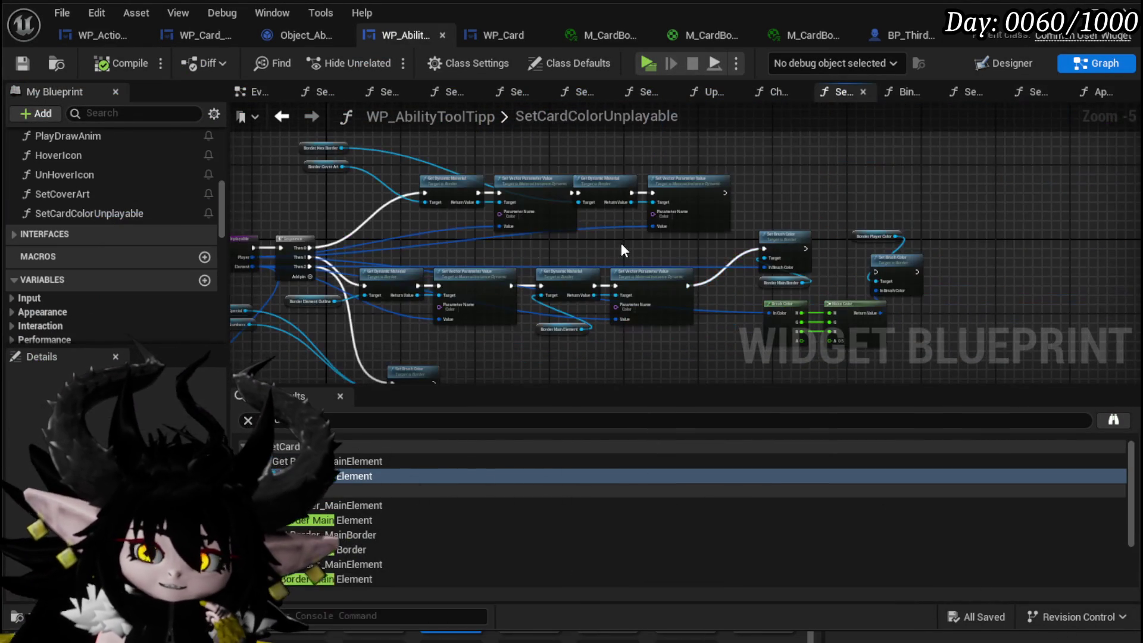
scroll(513, 243, "up", 4)
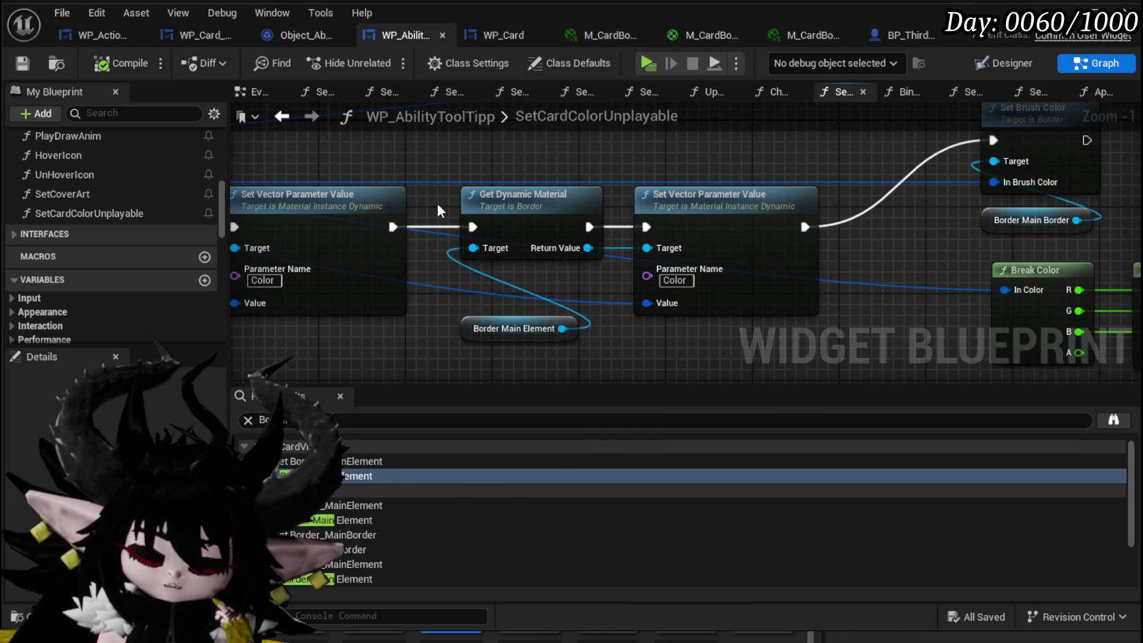
left_click_drag(462, 172, 655, 333)
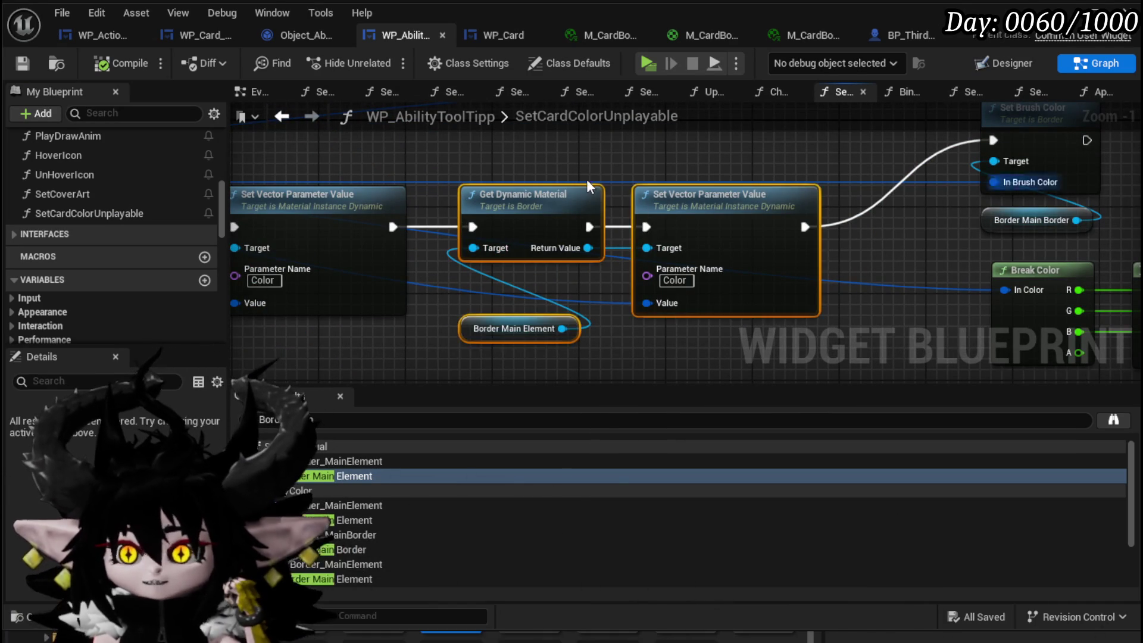
scroll(661, 183, "down", 3)
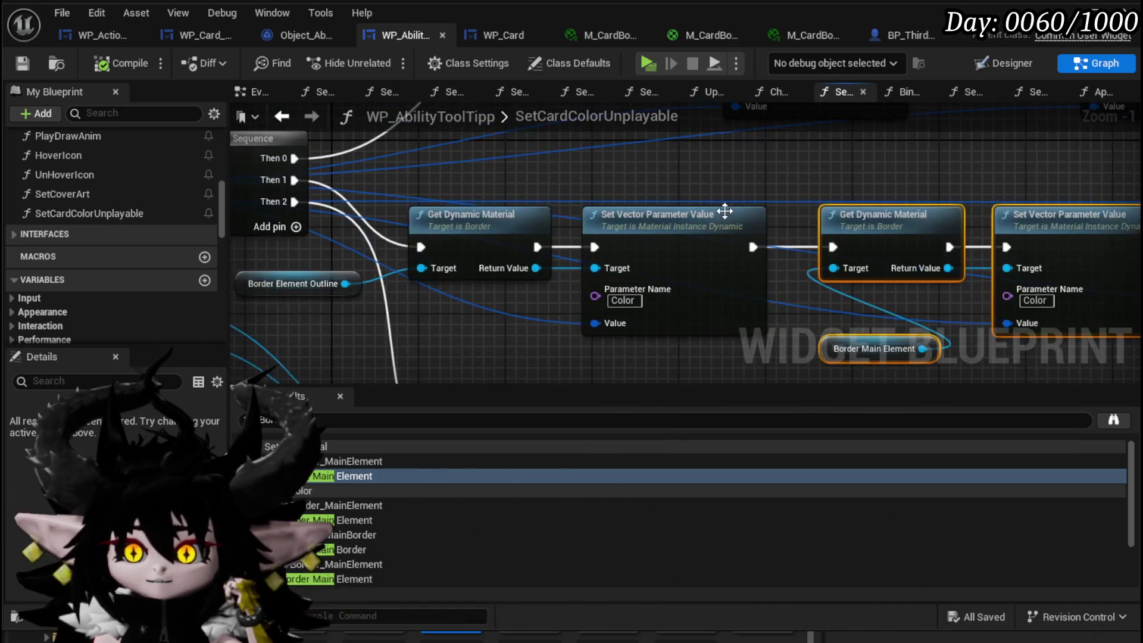
scroll(661, 183, "up", 1)
left_click_drag(661, 183, 809, 204)
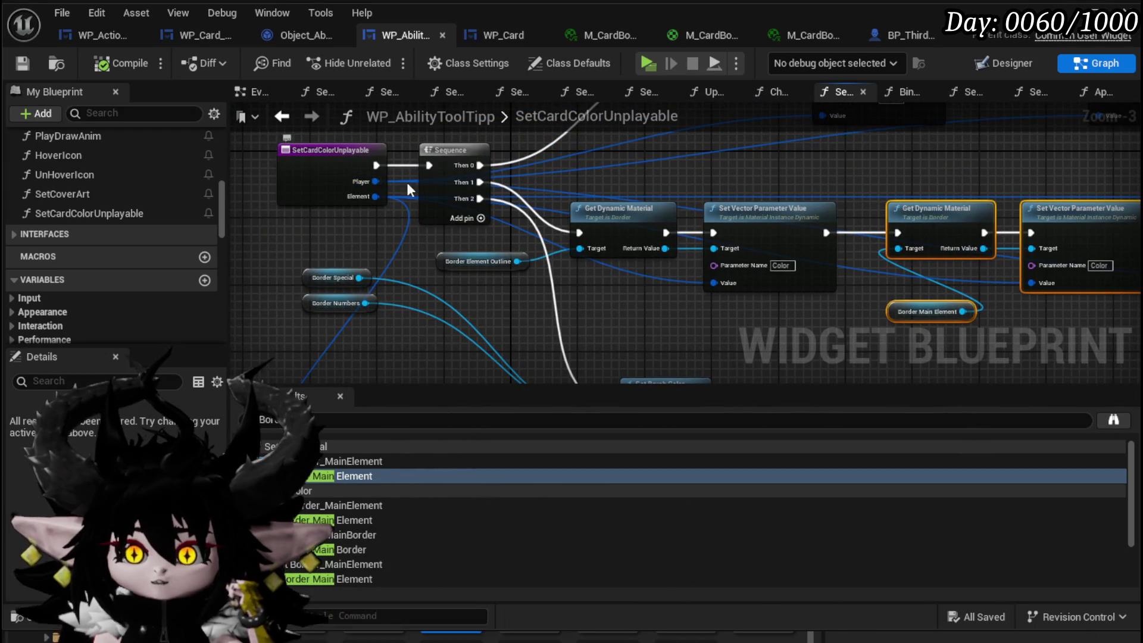
left_click_drag(909, 188, 514, 170)
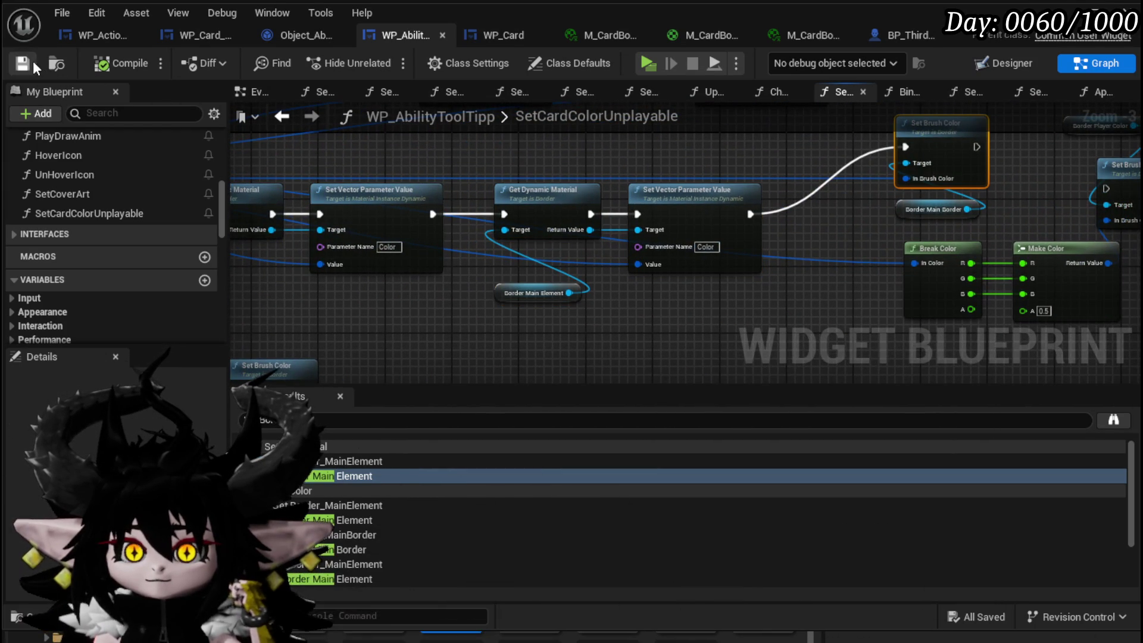
mouse_move(749, 311)
left_mouse_down()
mouse_move(467, 276)
mouse_move(587, 271)
mouse_move(804, 304)
mouse_move(1054, 225)
mouse_move(599, 324)
left_mouse_up()
scroll(599, 324, "down", 2)
scroll(549, 284, "up", 3)
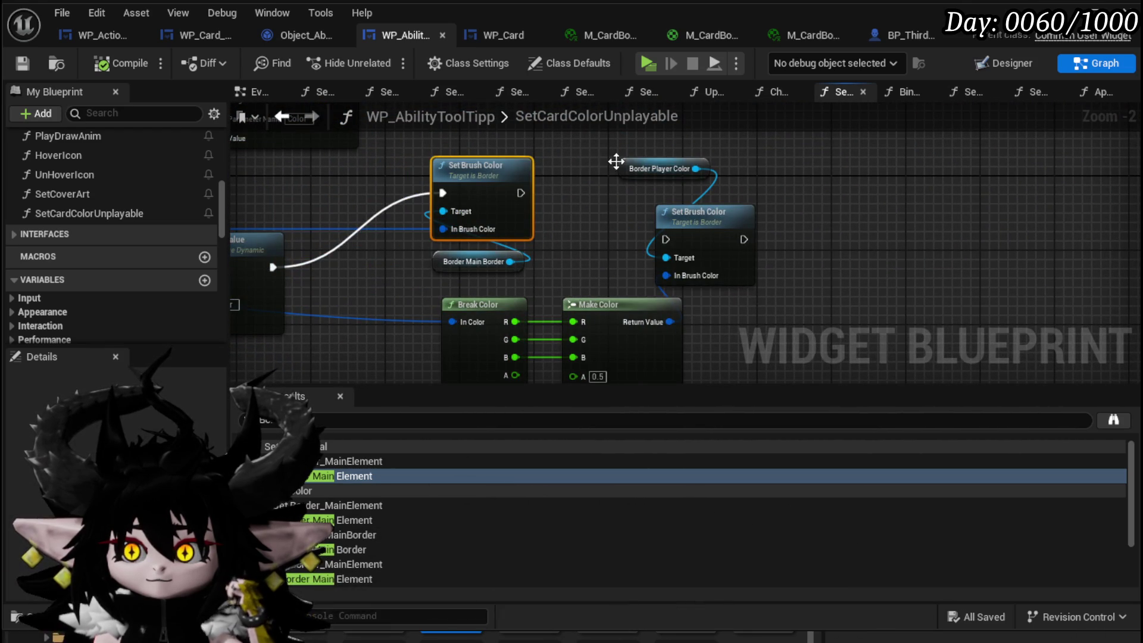
left_click_drag(568, 202, 576, 233)
left_click_drag(677, 226, 732, 246)
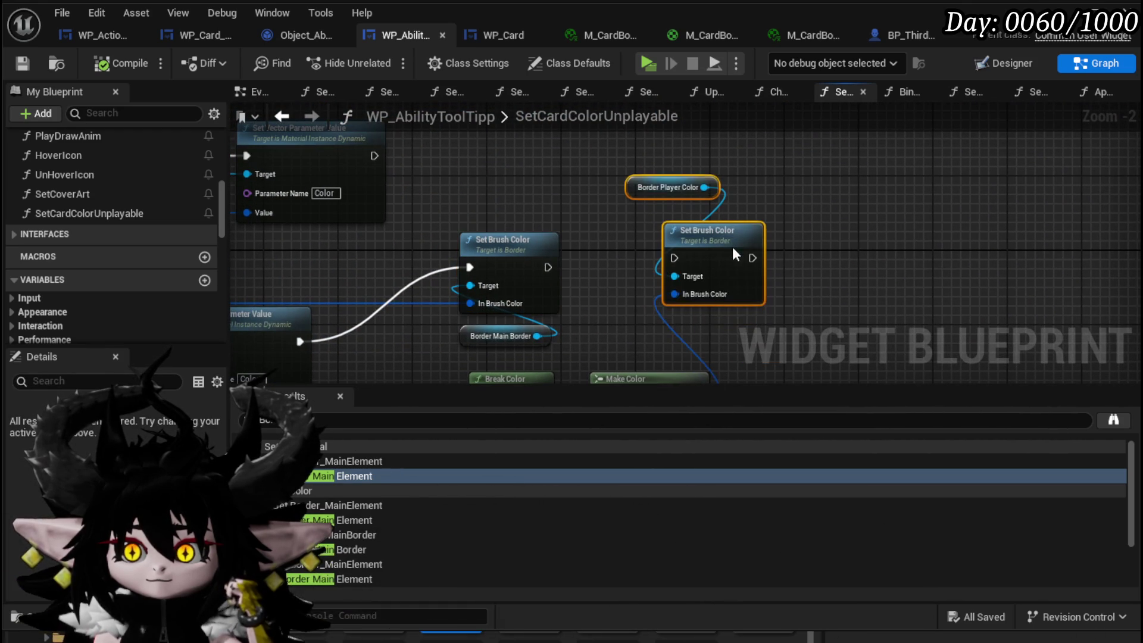
mouse_move(618, 260)
left_mouse_down()
mouse_move(605, 226)
mouse_move(658, 229)
left_mouse_up()
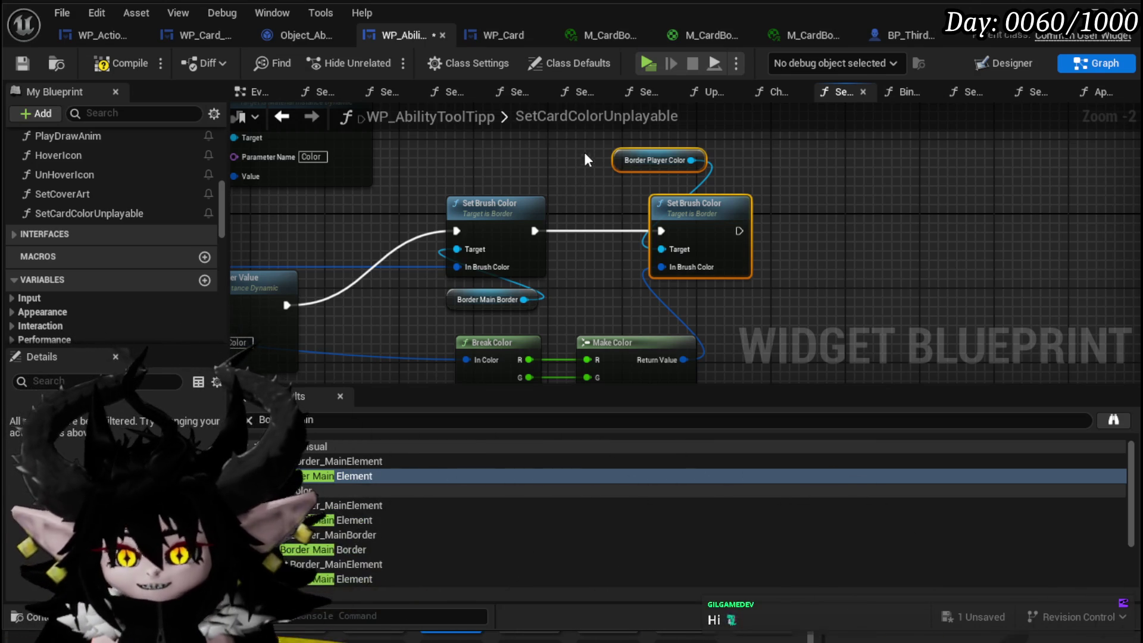
Compile and save the blueprint, then launch a standalone game preview.
left_click(115, 59)
left_click(18, 64)
left_click_drag(621, 256, 592, 180)
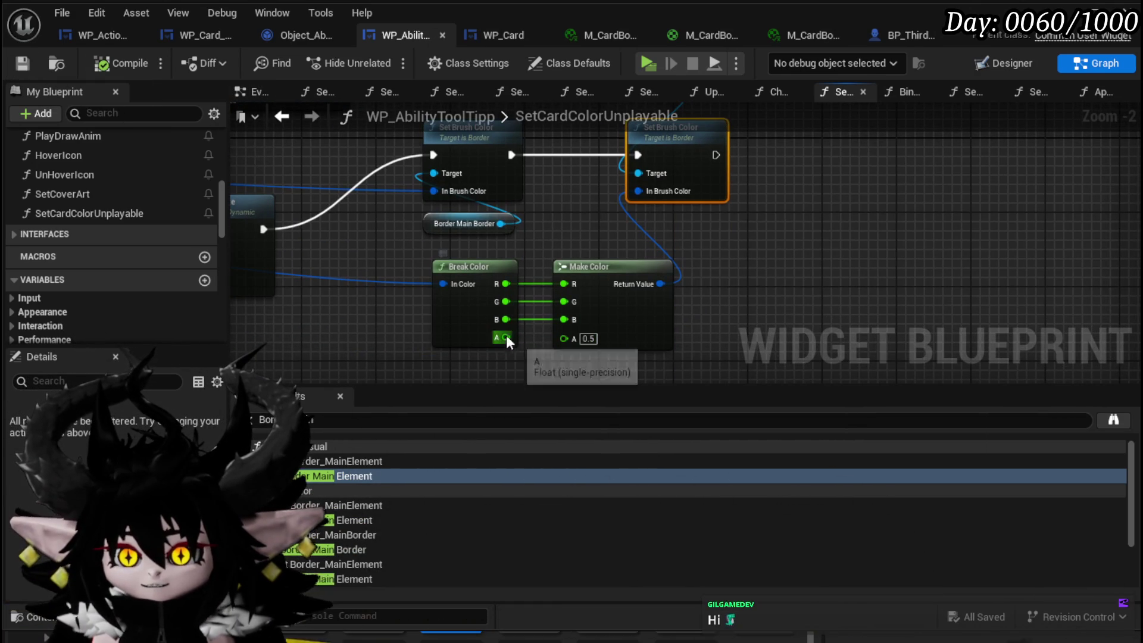
left_click_drag(705, 187, 762, 249)
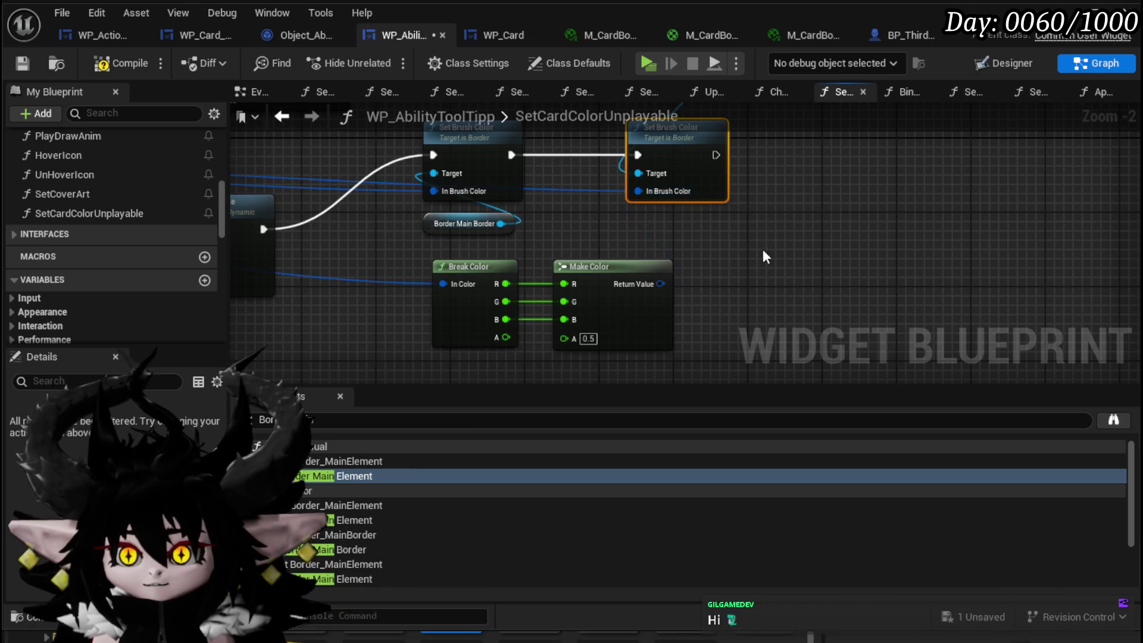
left_click(765, 251)
left_click(19, 60)
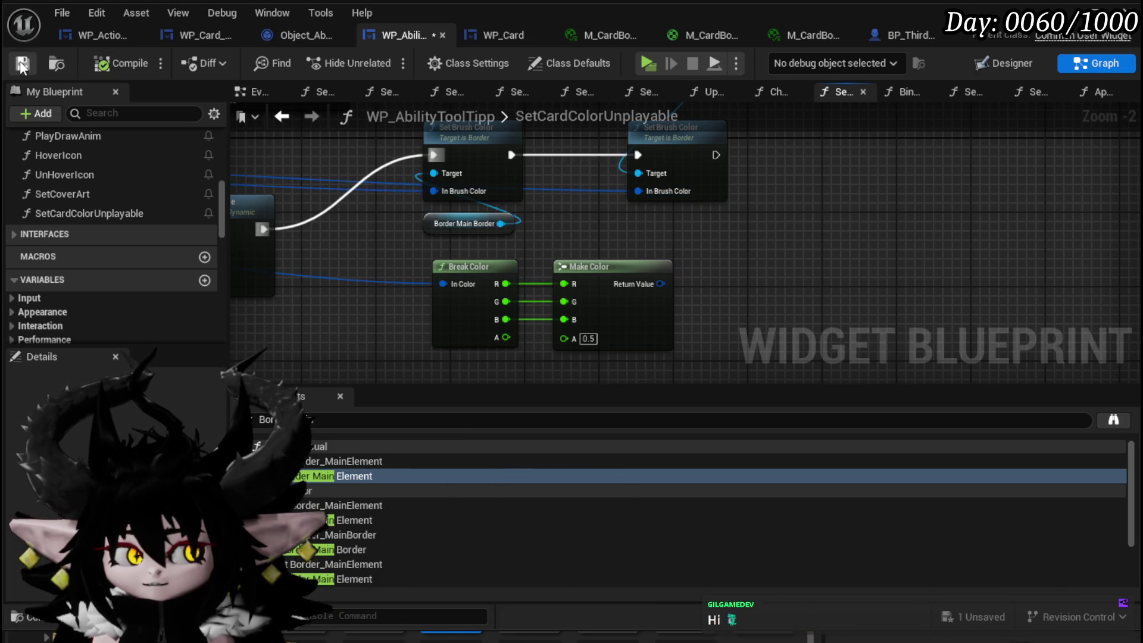
key("alt+Tab")
left_click(386, 59)
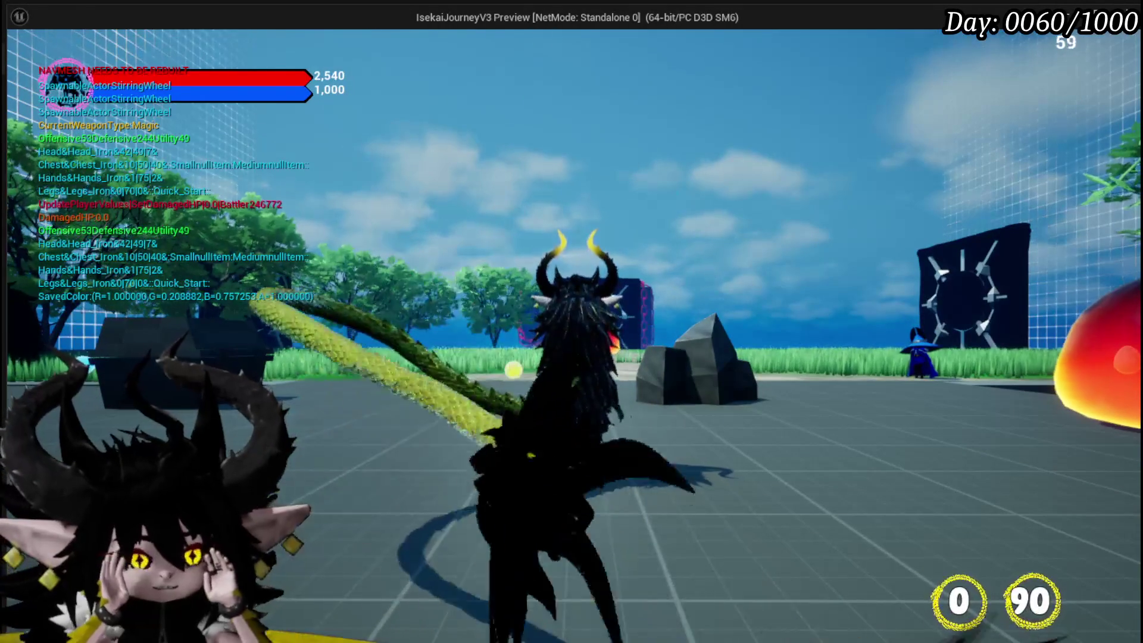
Attack the red slime to start a battle, play the Giga Draw card, then stop the preview.
key("Tab")
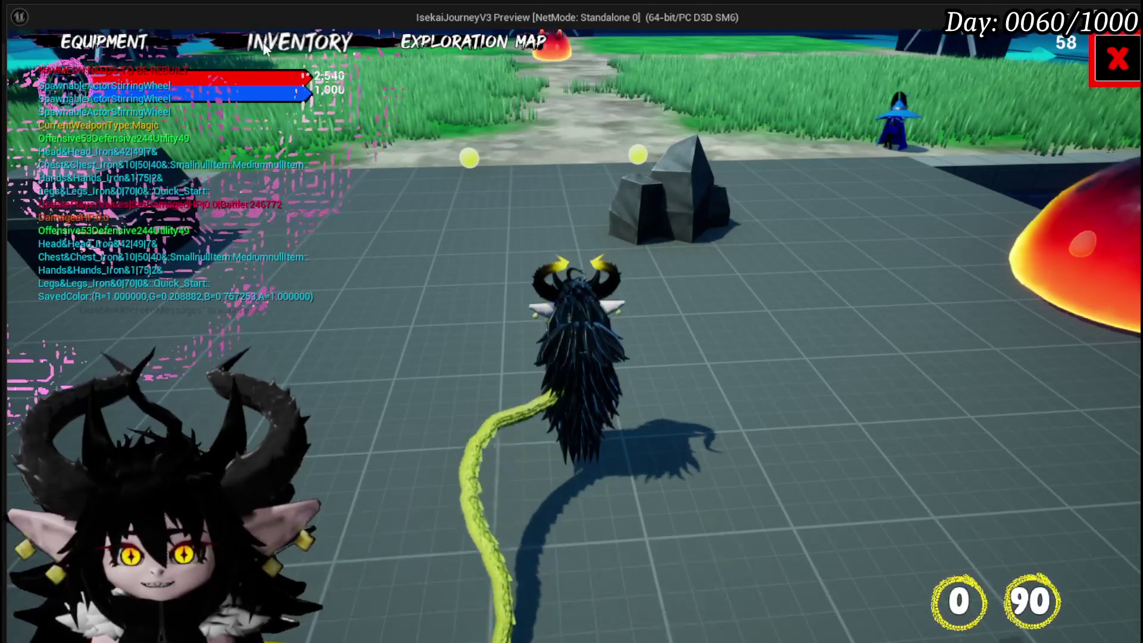
key("w")
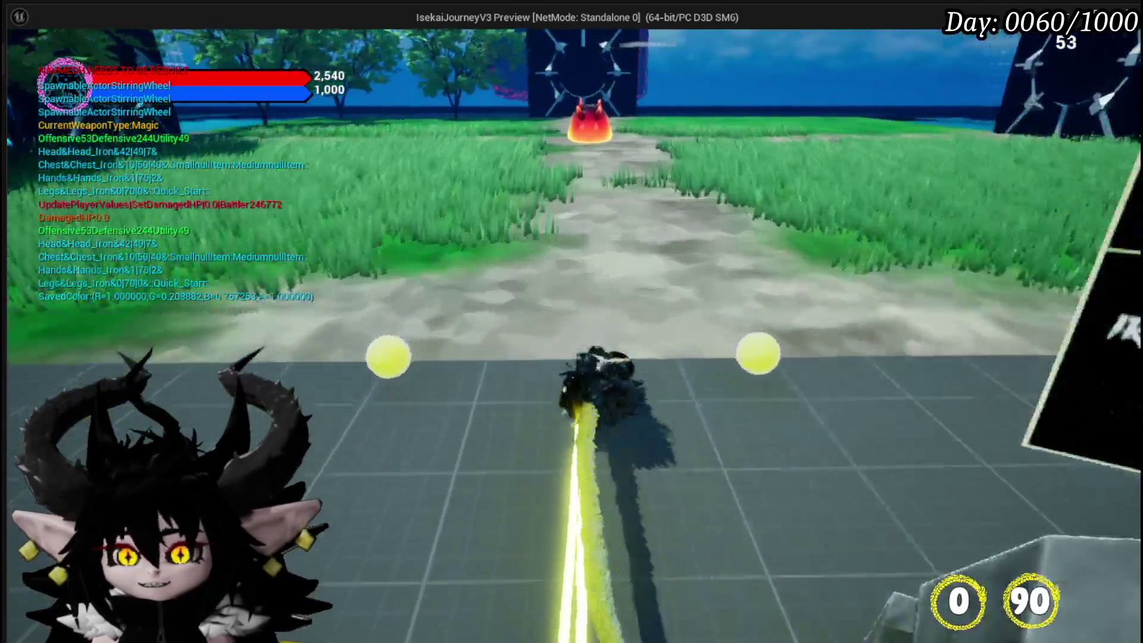
key("1")
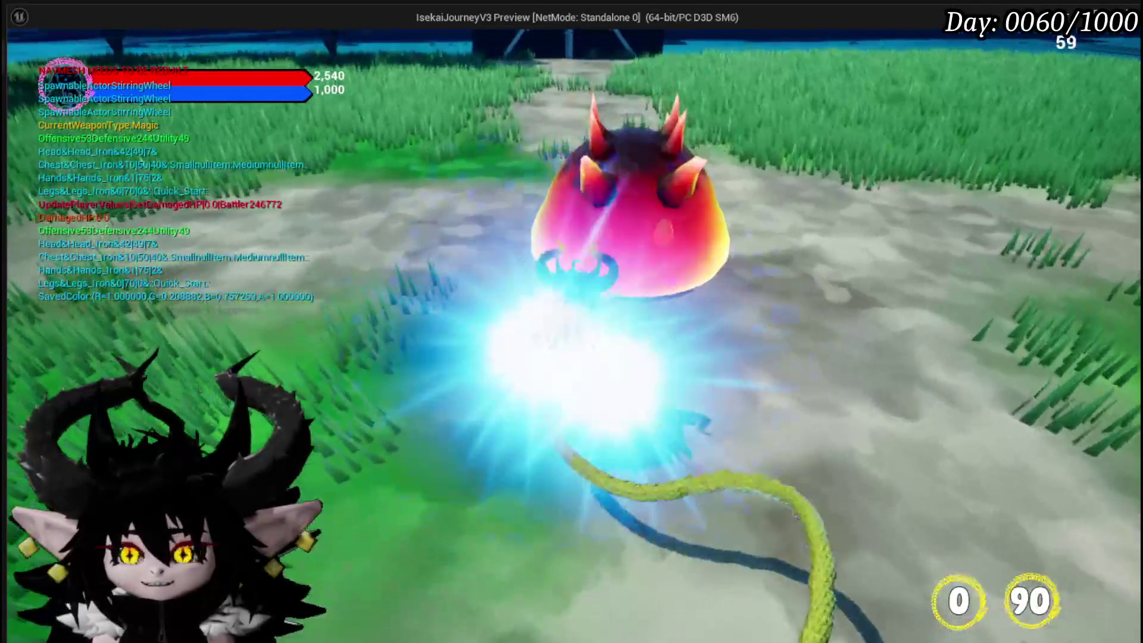
key("2")
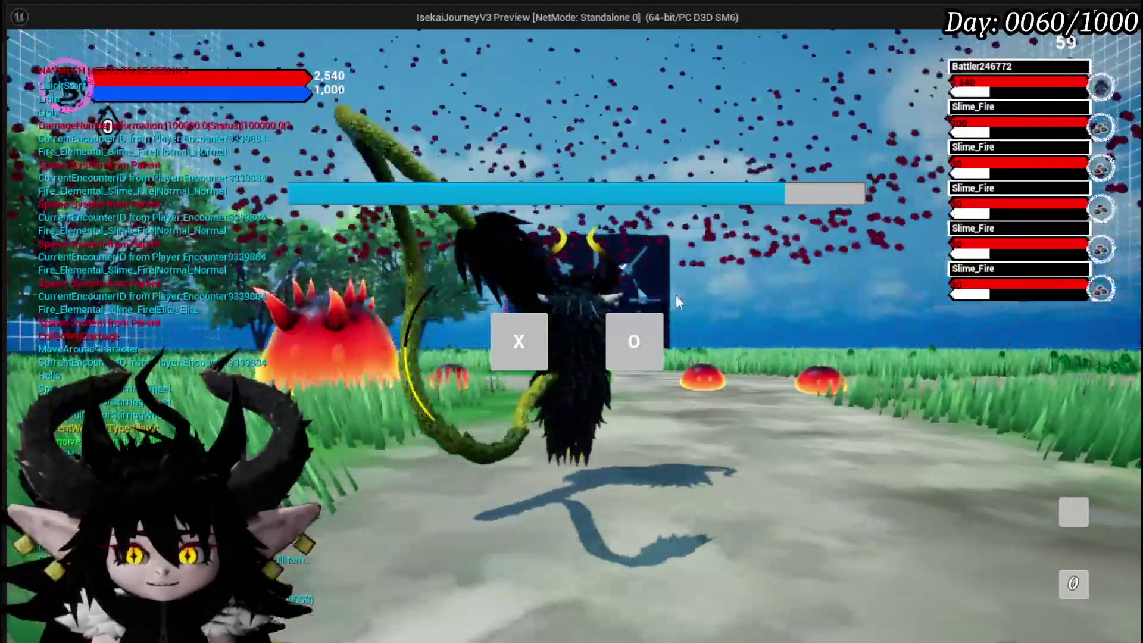
left_click(511, 354)
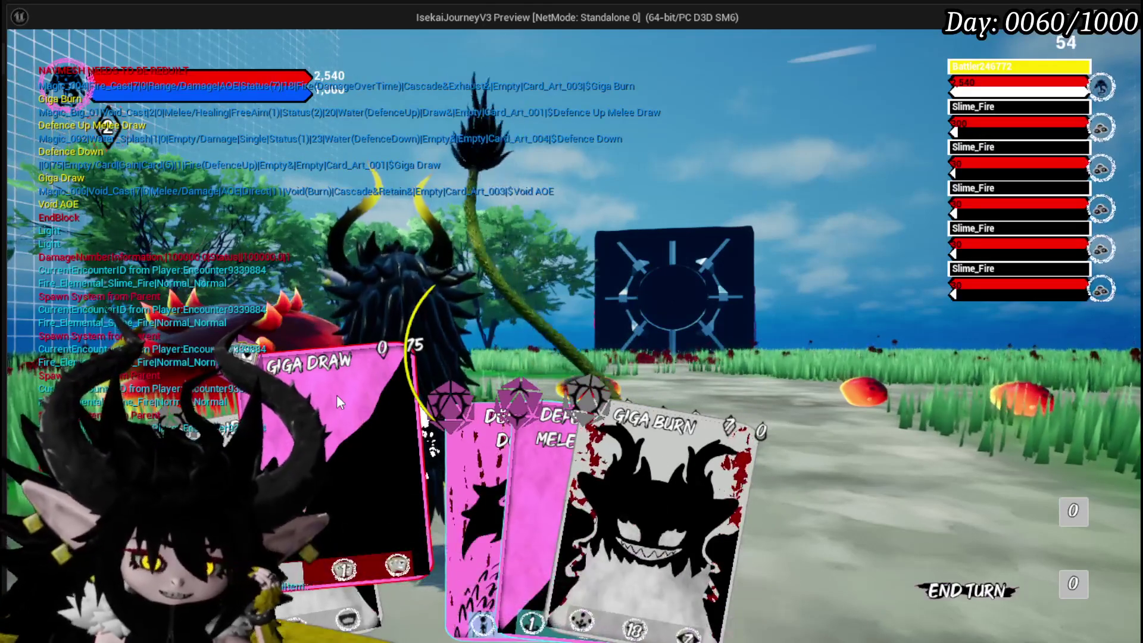
left_click(337, 402)
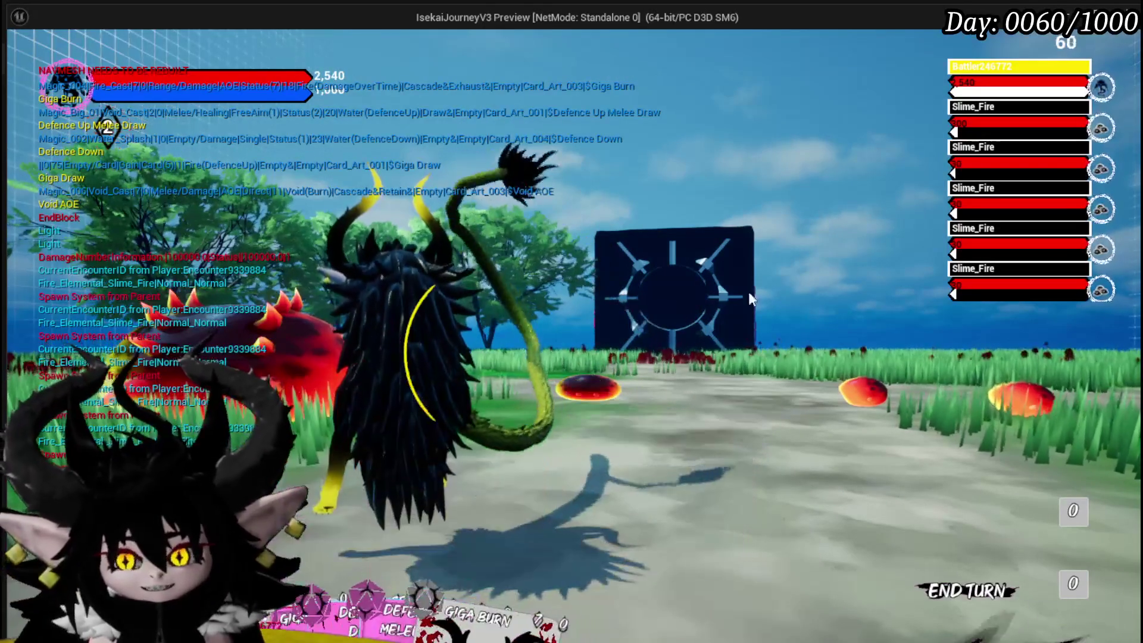
key("Escape")
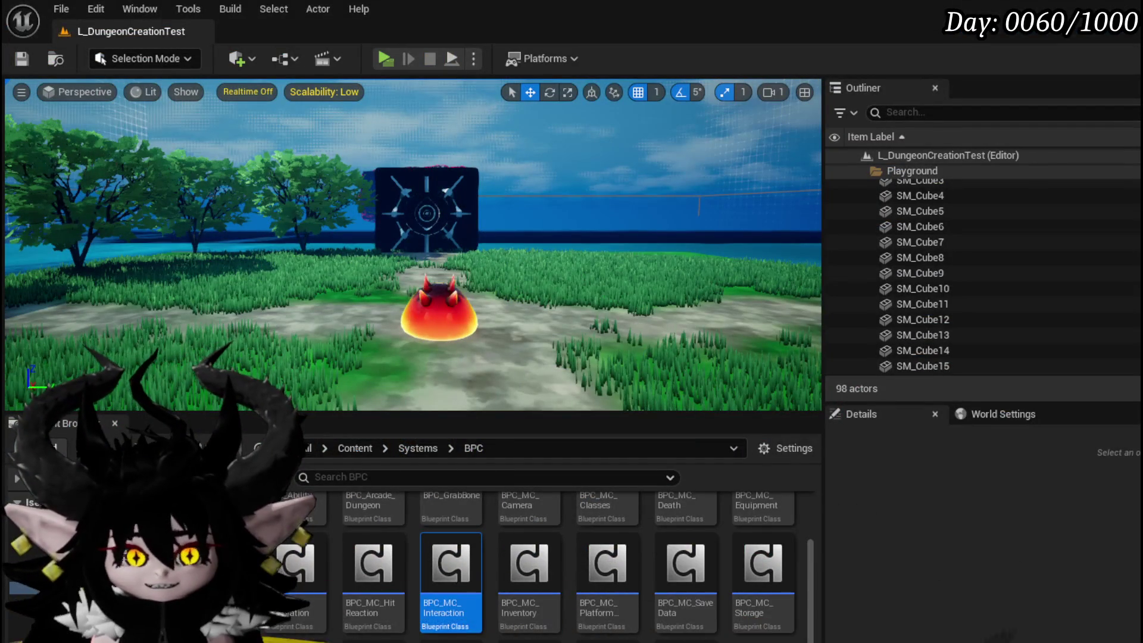
Relaunch the game, recolour the core's cards to gold and save over the Status core.
left_click(384, 58)
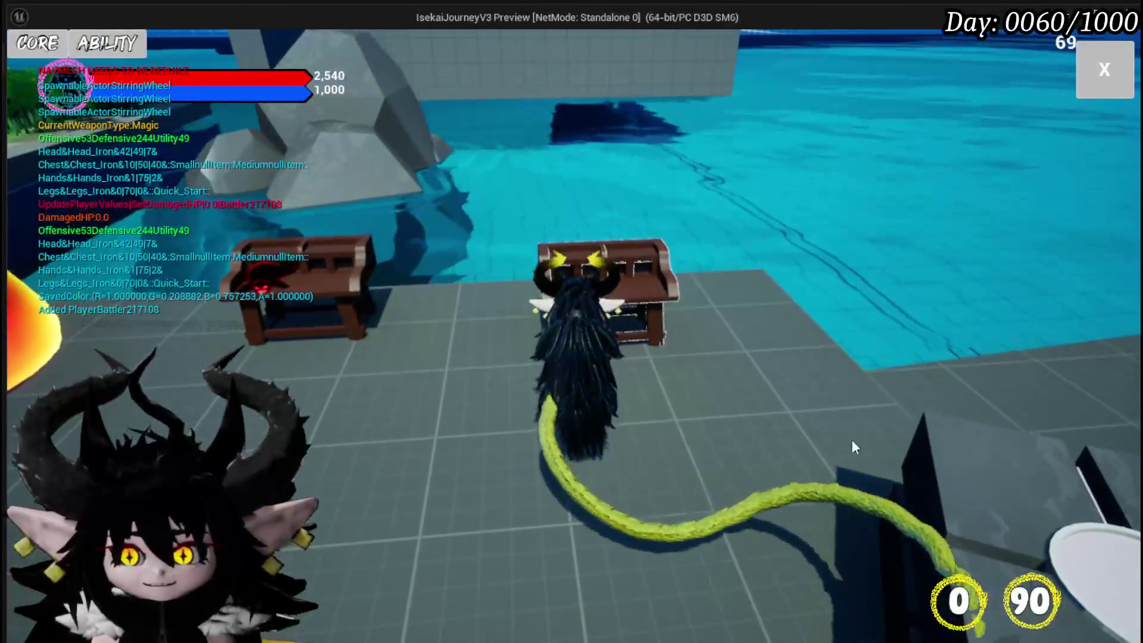
left_click(53, 49)
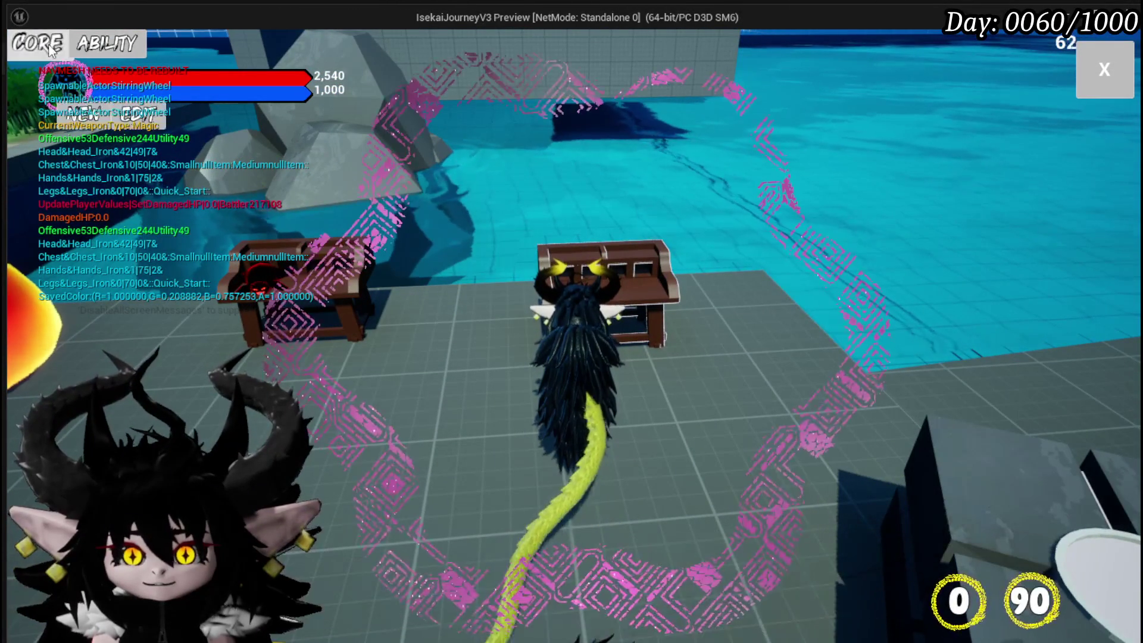
left_click(140, 116)
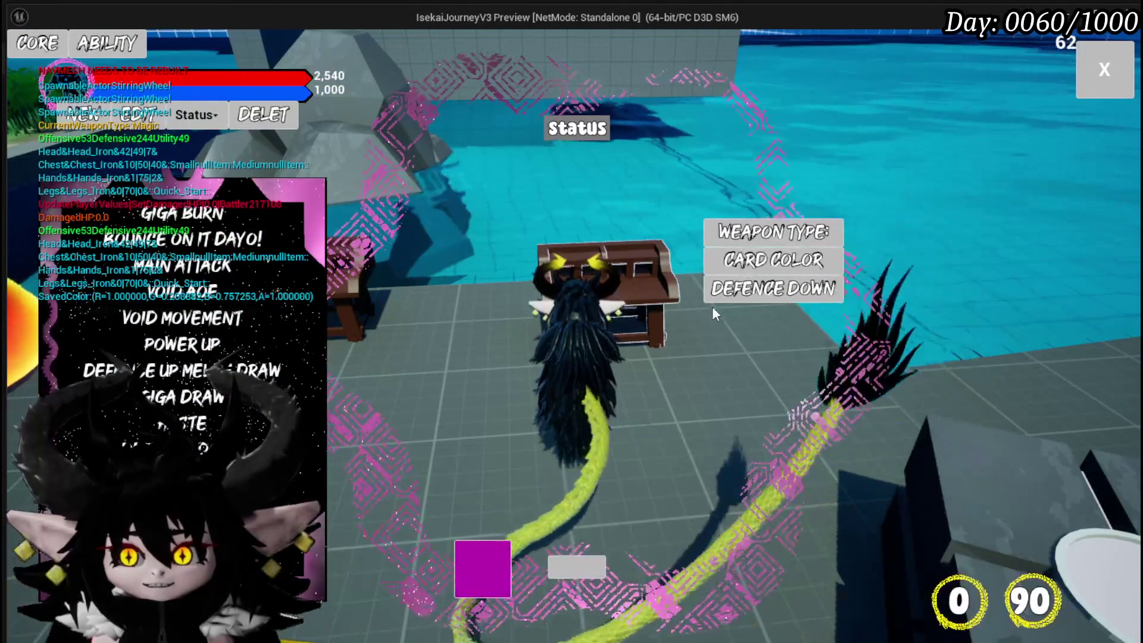
left_click(742, 266)
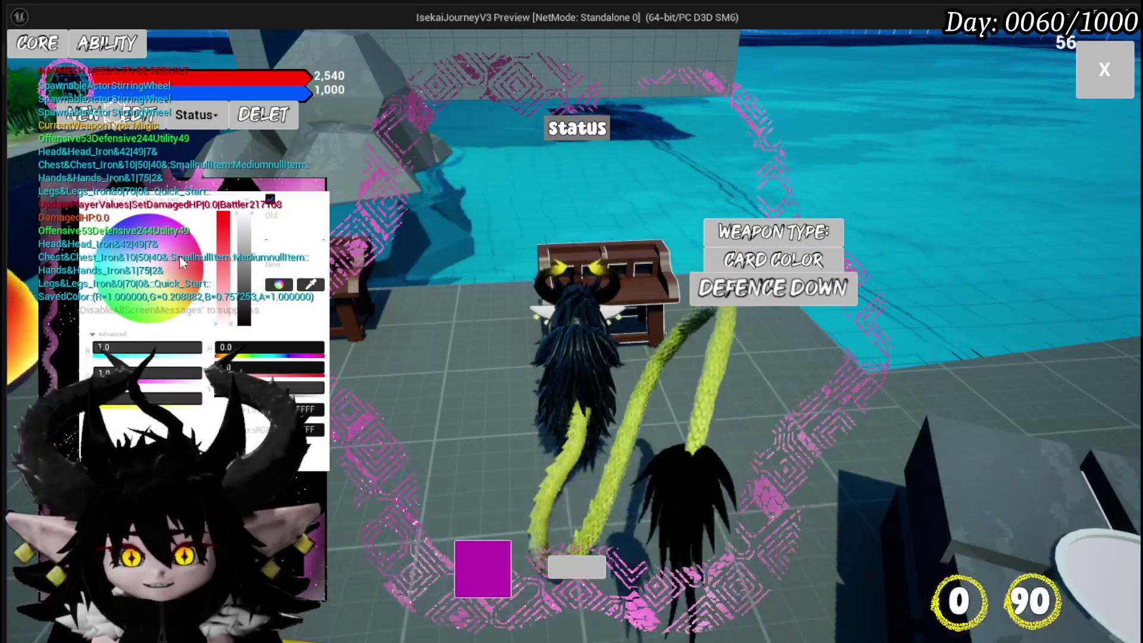
left_click(166, 292)
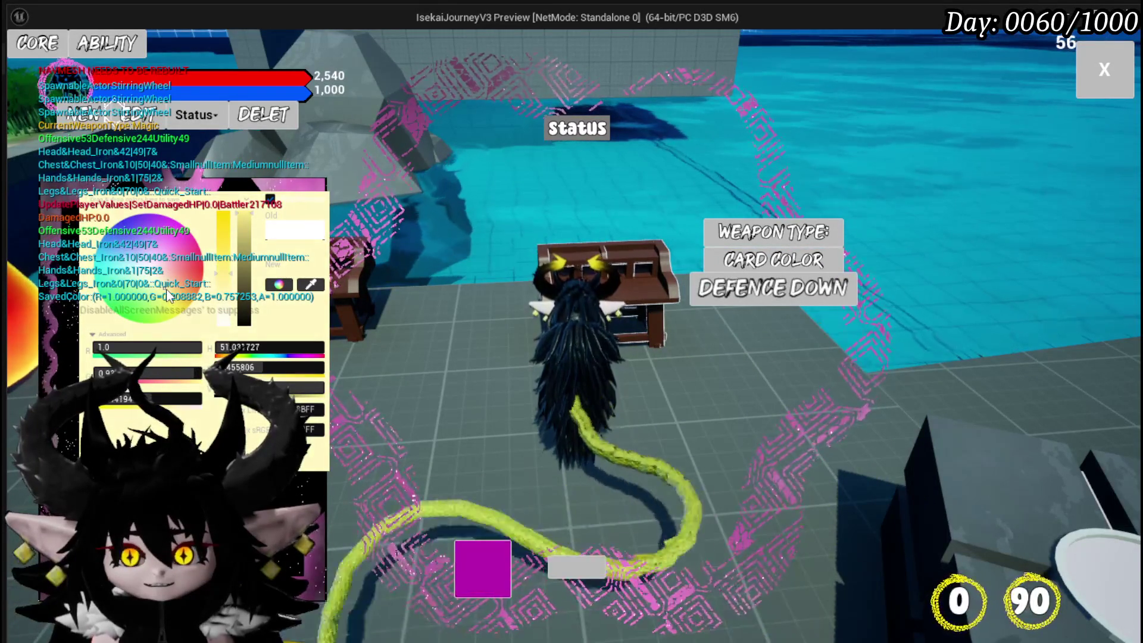
left_click(169, 295)
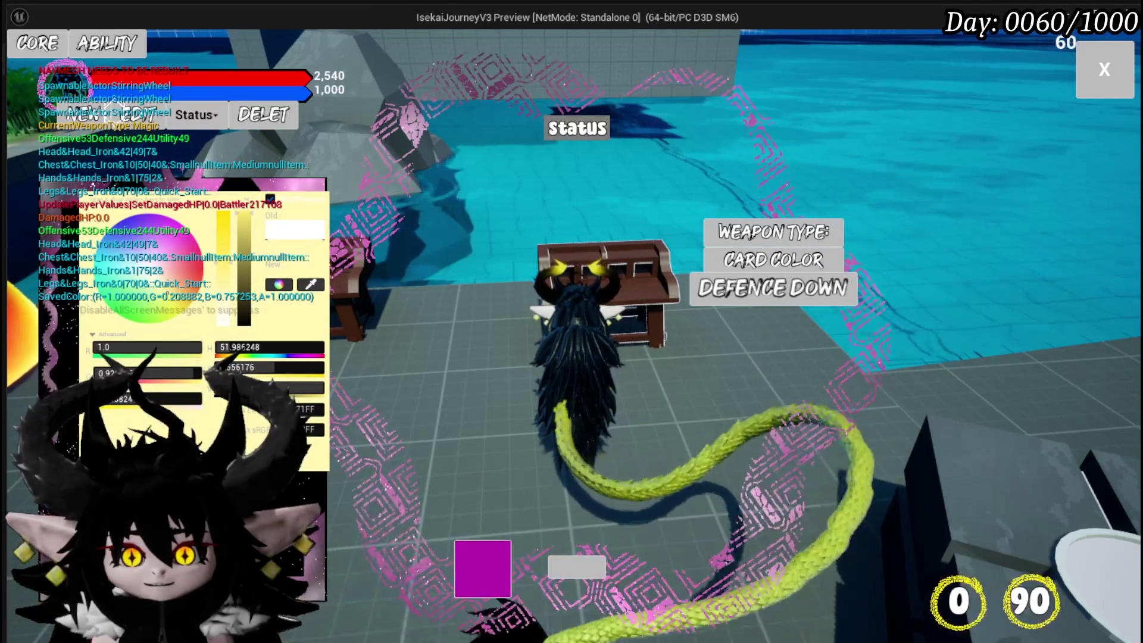
left_click(297, 156)
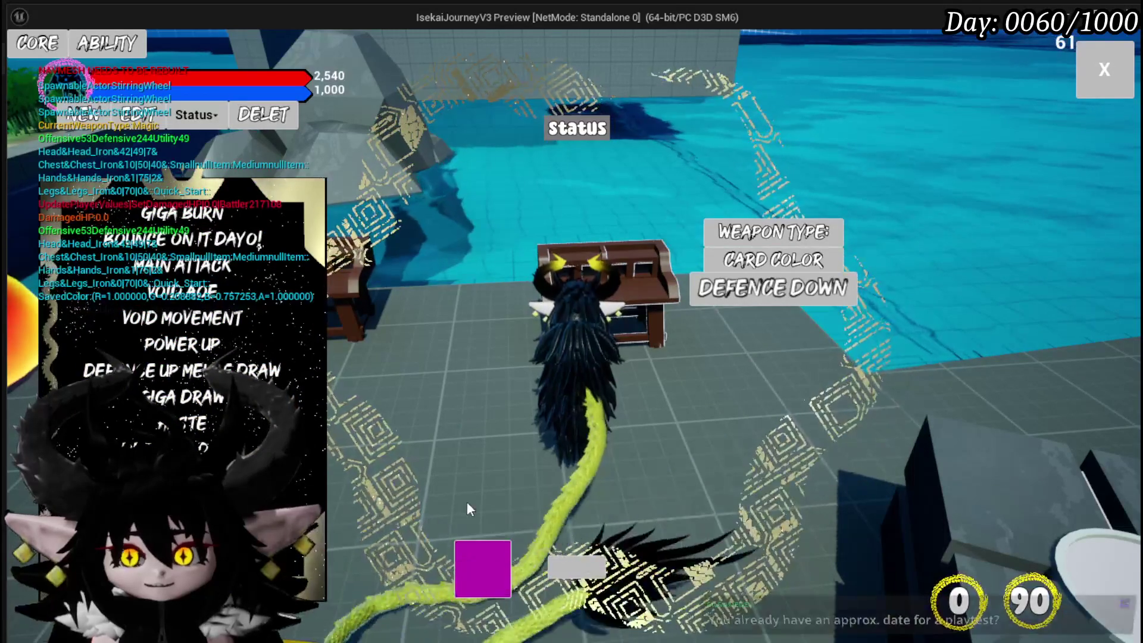
left_click(582, 563)
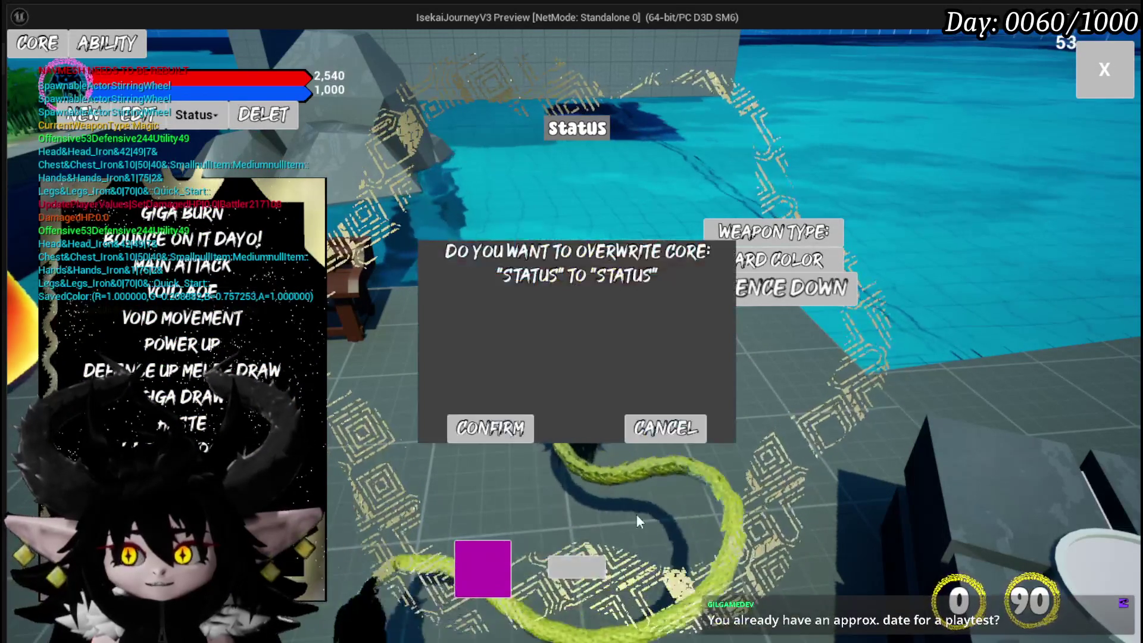
left_click(517, 427)
Close the card editor, walk back toward the grass and bring up the equipment and stats menu.
key("Escape")
key("w")
key("Tab")
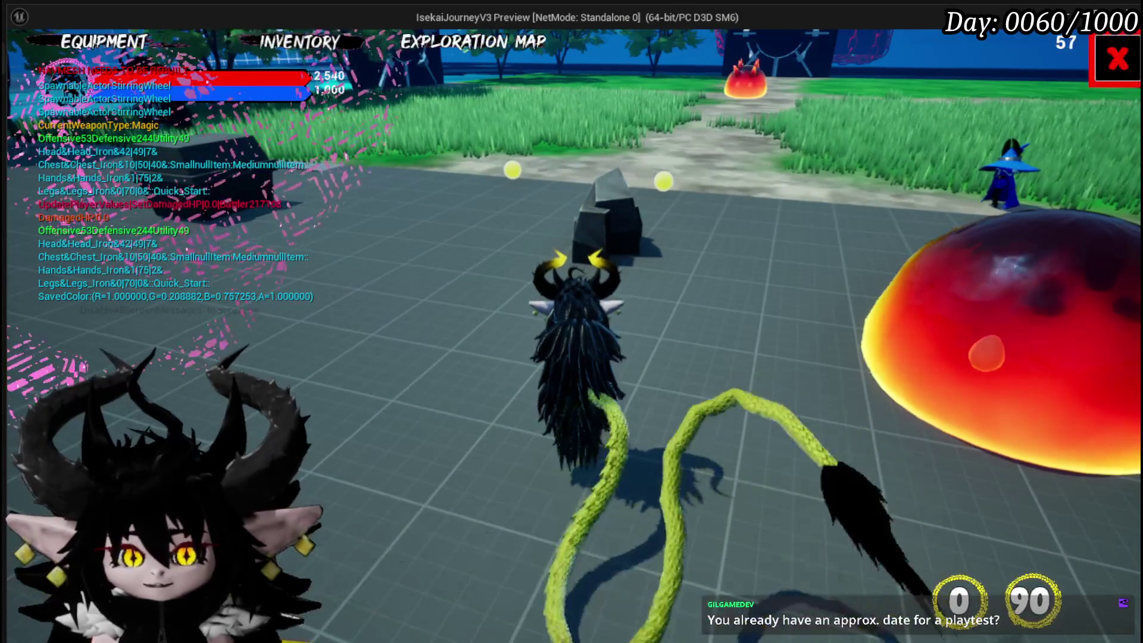
Check the Status core's skill list, close the equipment menu and walk toward the red slime.
left_click(818, 457)
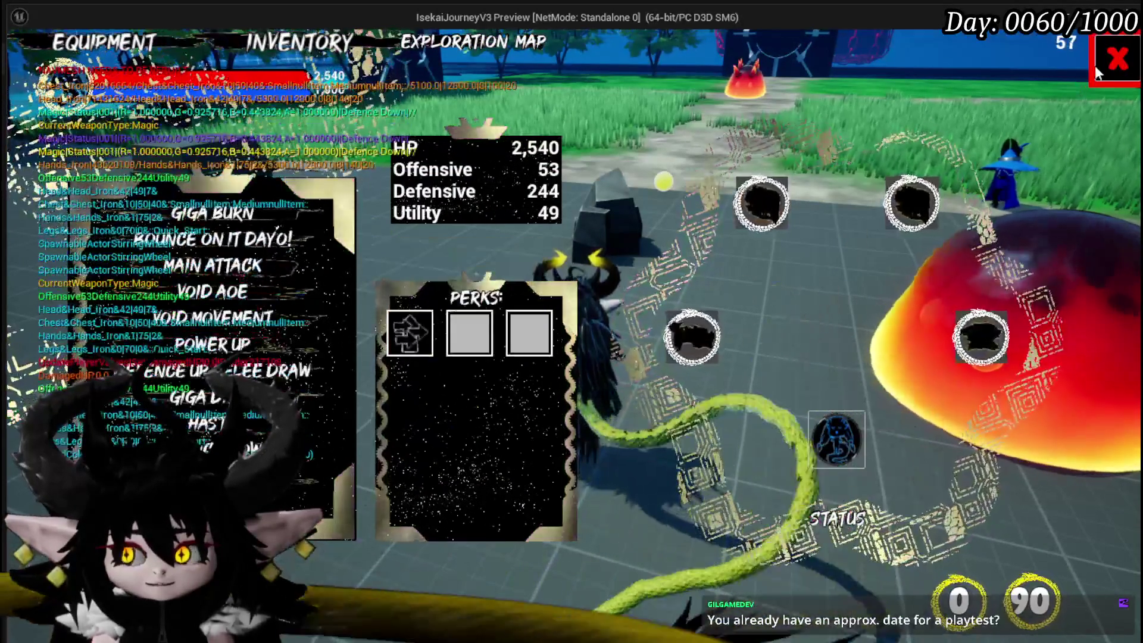
left_click(1101, 63)
key("w")
key("w")
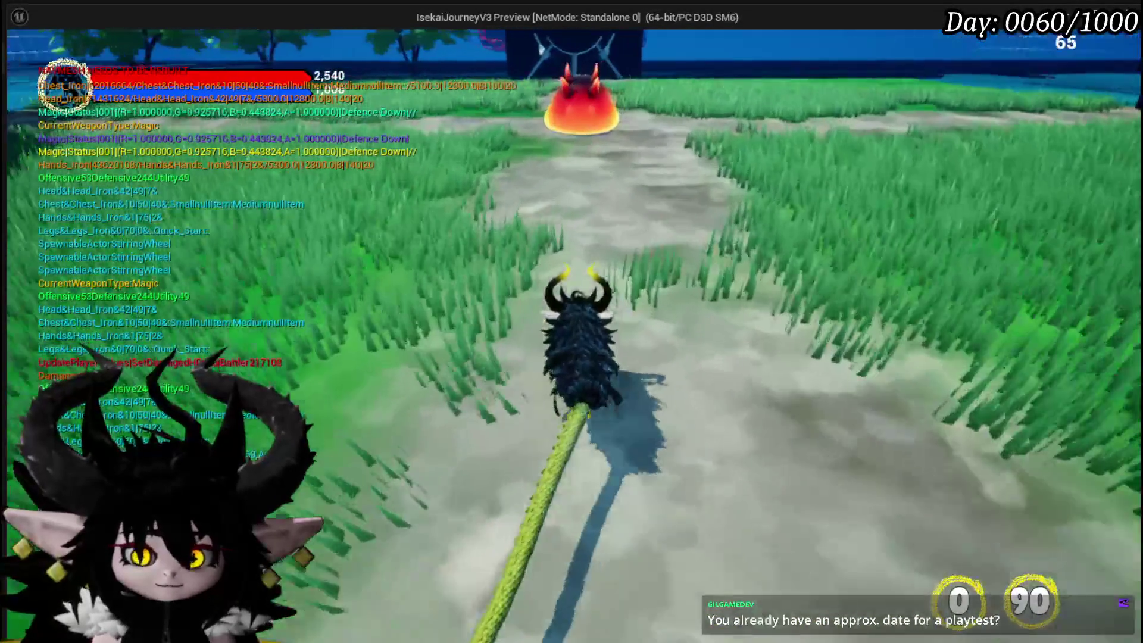
Attack the red slime, start the battle turn with a dealt hand, then stop the playtest.
key("w")
key("e")
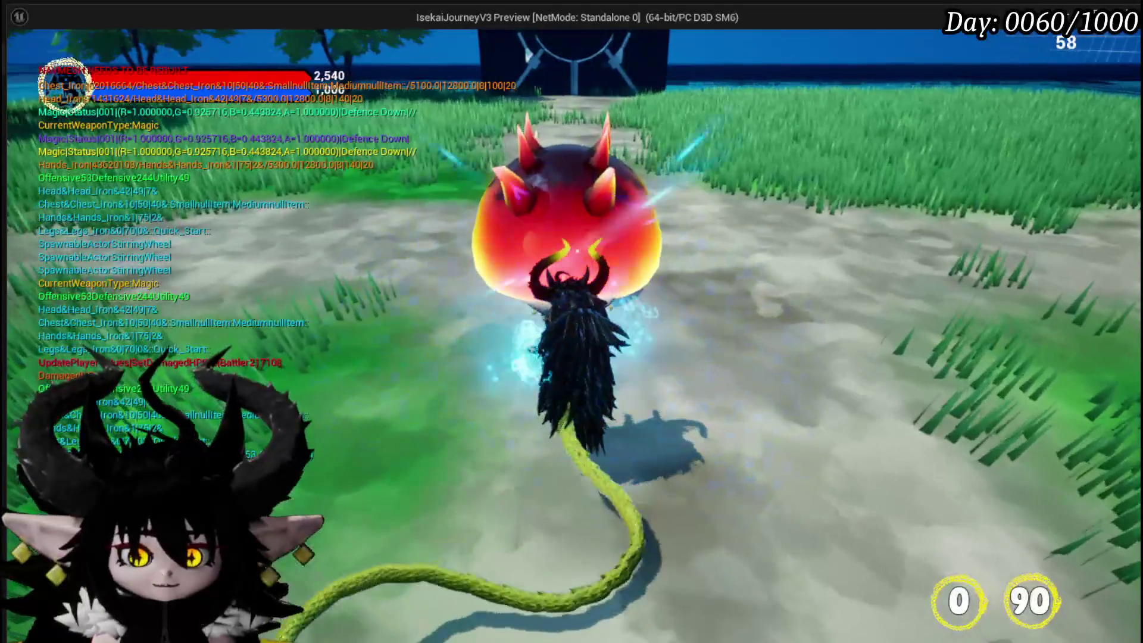
key("w")
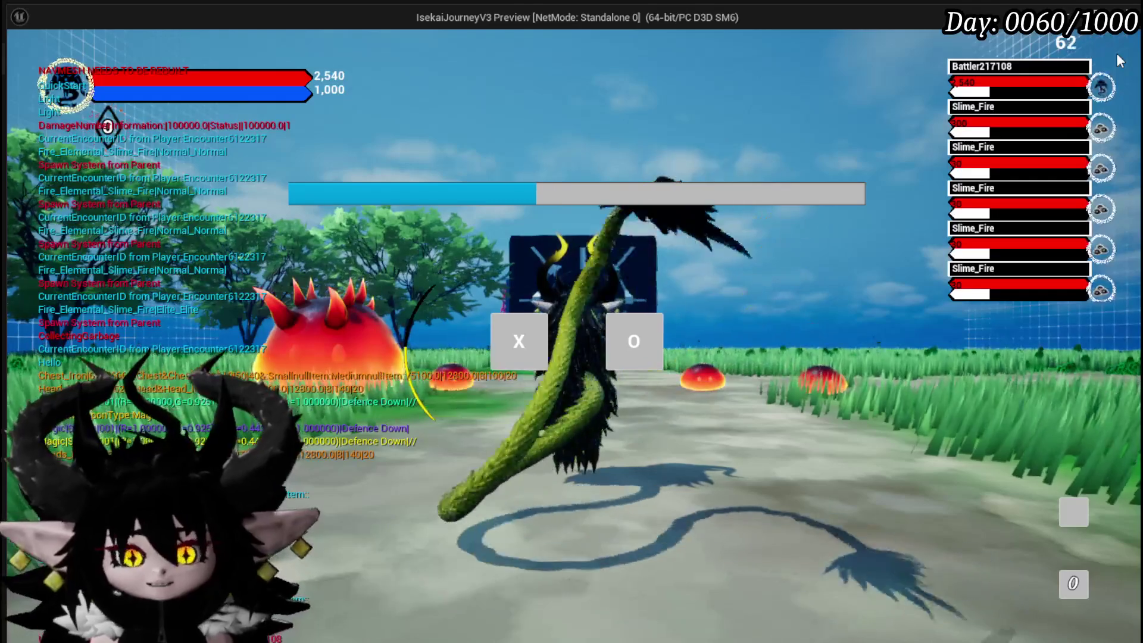
key("x")
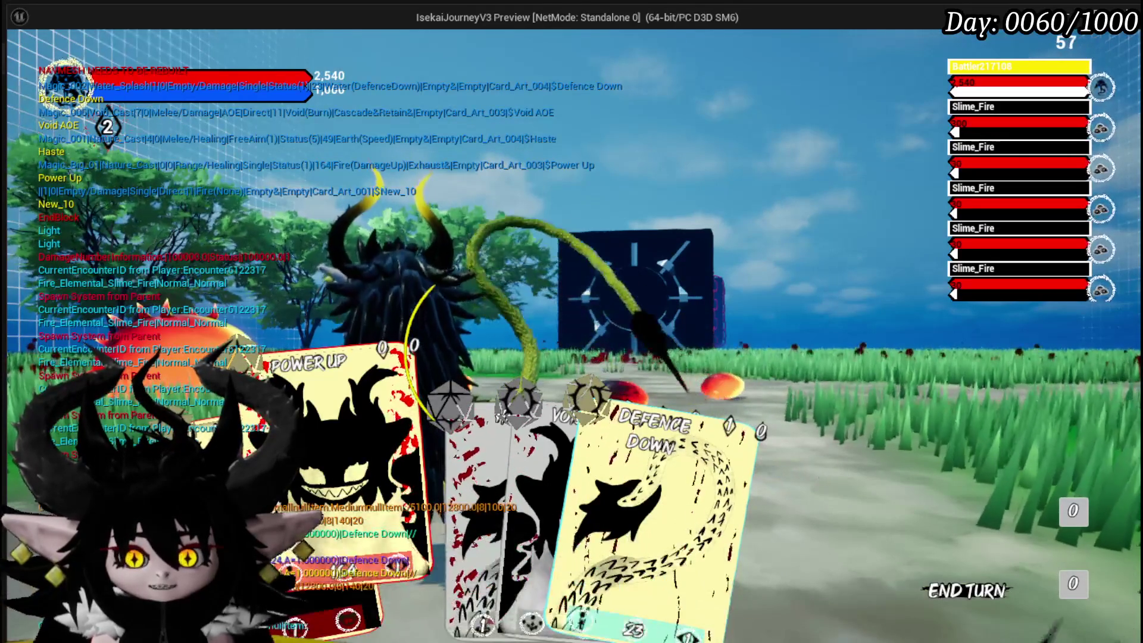
key("Escape")
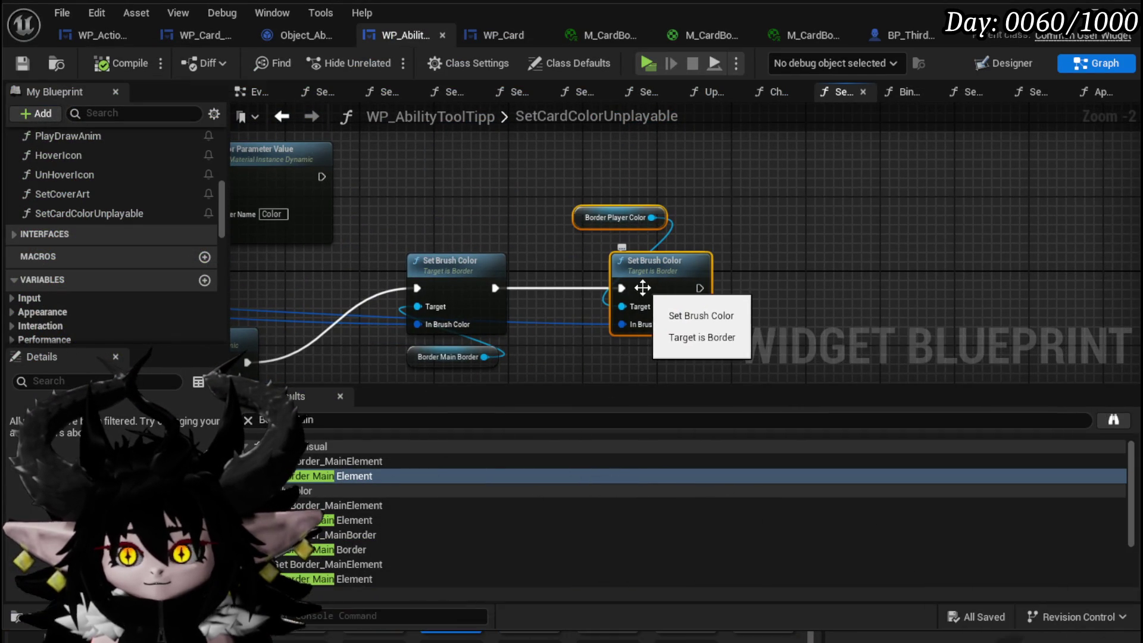
Add a Divide node on Break Color's R output.
scroll(540, 282, "down", 4)
scroll(340, 268, "up", 3)
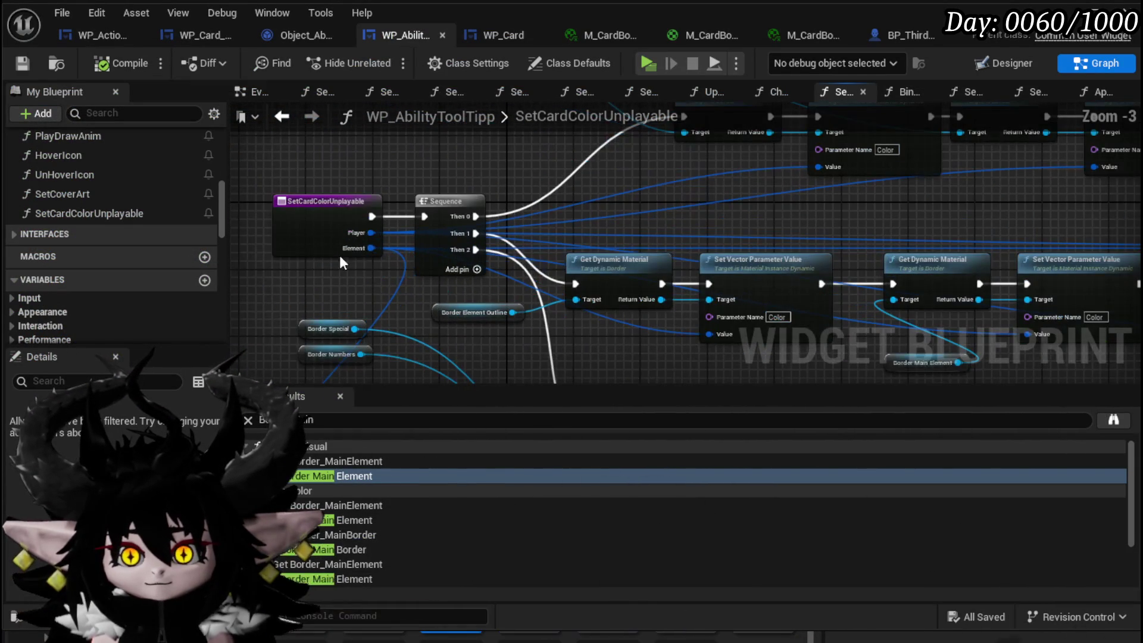
mouse_move(798, 255)
left_mouse_down()
mouse_move(528, 263)
mouse_move(629, 281)
mouse_move(583, 265)
left_mouse_up()
scroll(583, 265, "up", 1)
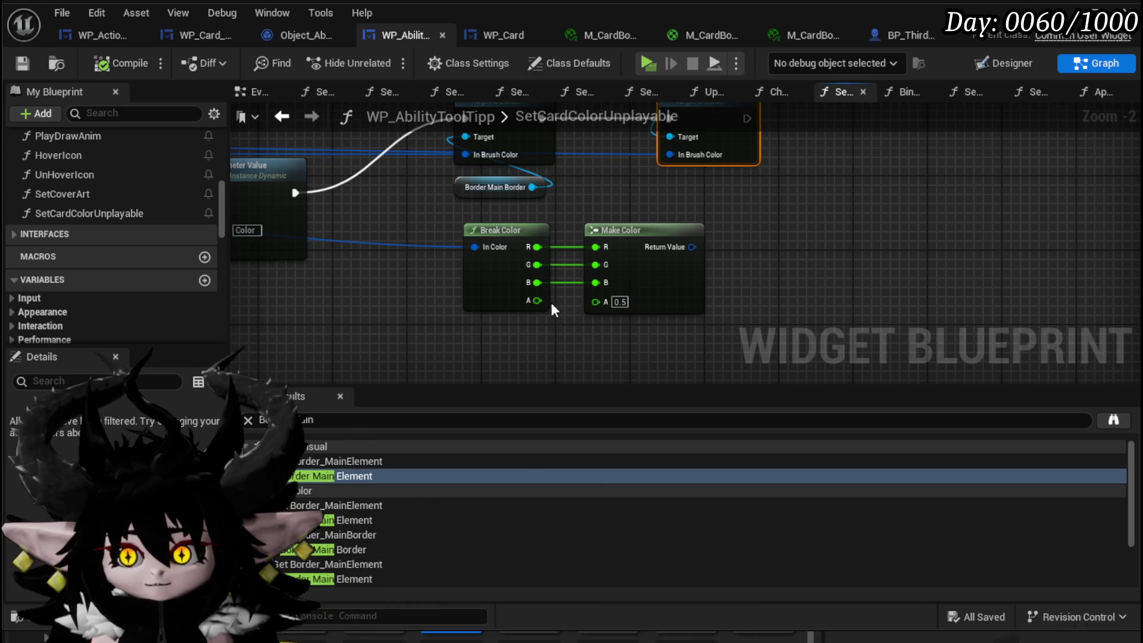
left_click_drag(533, 254, 605, 257)
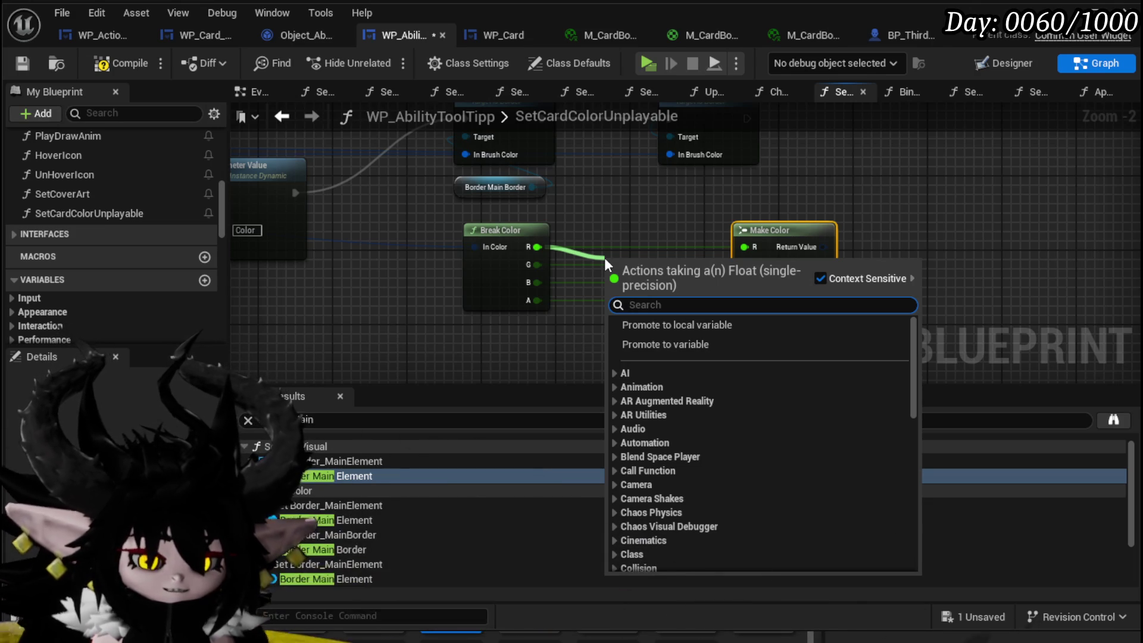
type("*")
left_click(649, 351)
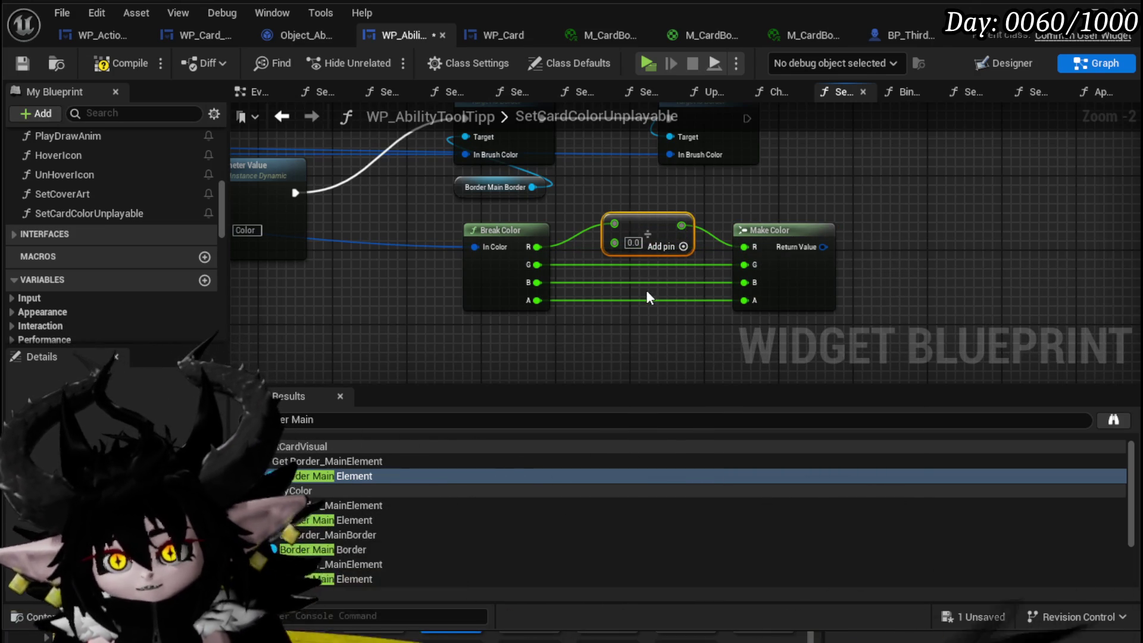
Duplicate the Divide node for the G and B channels and wire them into Make Color.
key("ctrl+c")
key("ctrl+v")
mouse_move(647, 331)
left_mouse_down()
mouse_move(627, 270)
mouse_move(615, 271)
left_mouse_up()
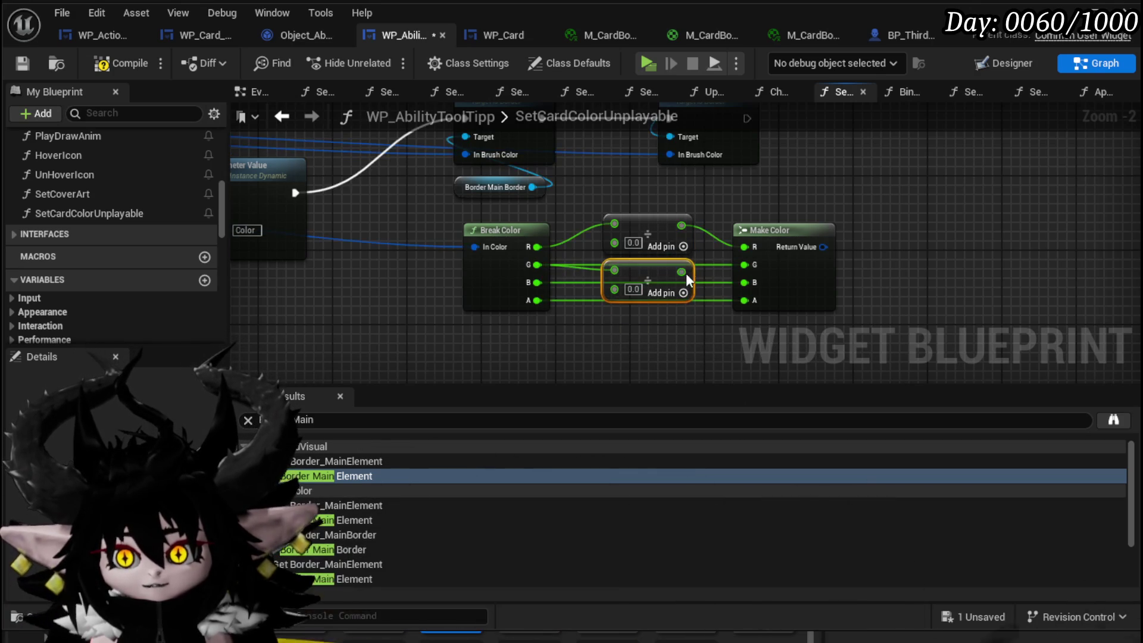
key("ctrl+v")
left_click_drag(633, 347, 634, 322)
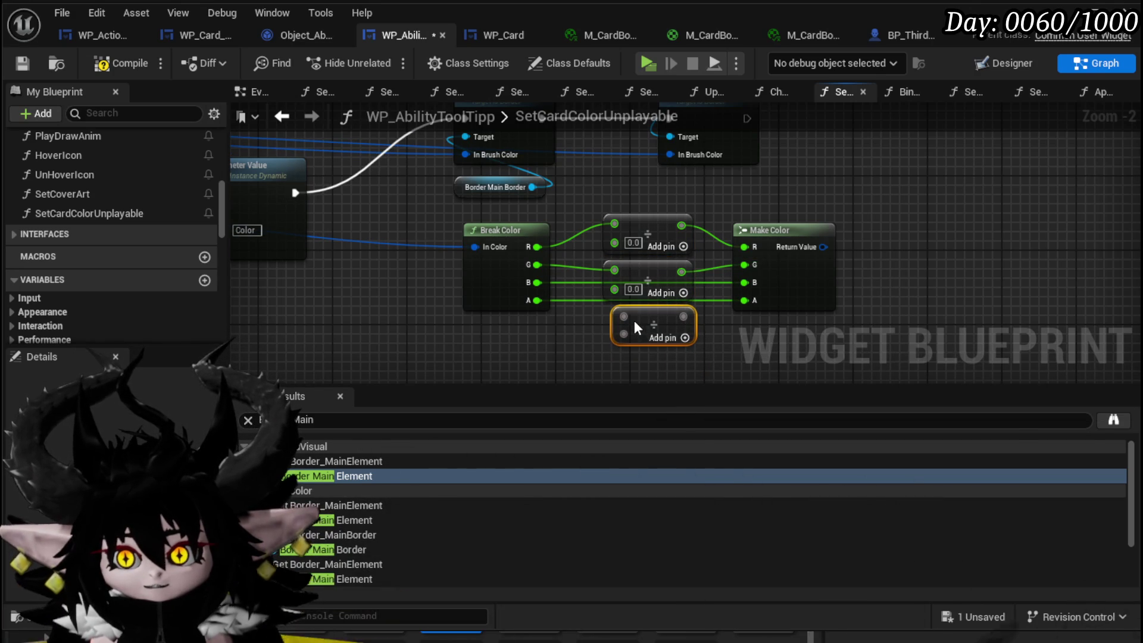
left_click_drag(536, 283, 614, 316)
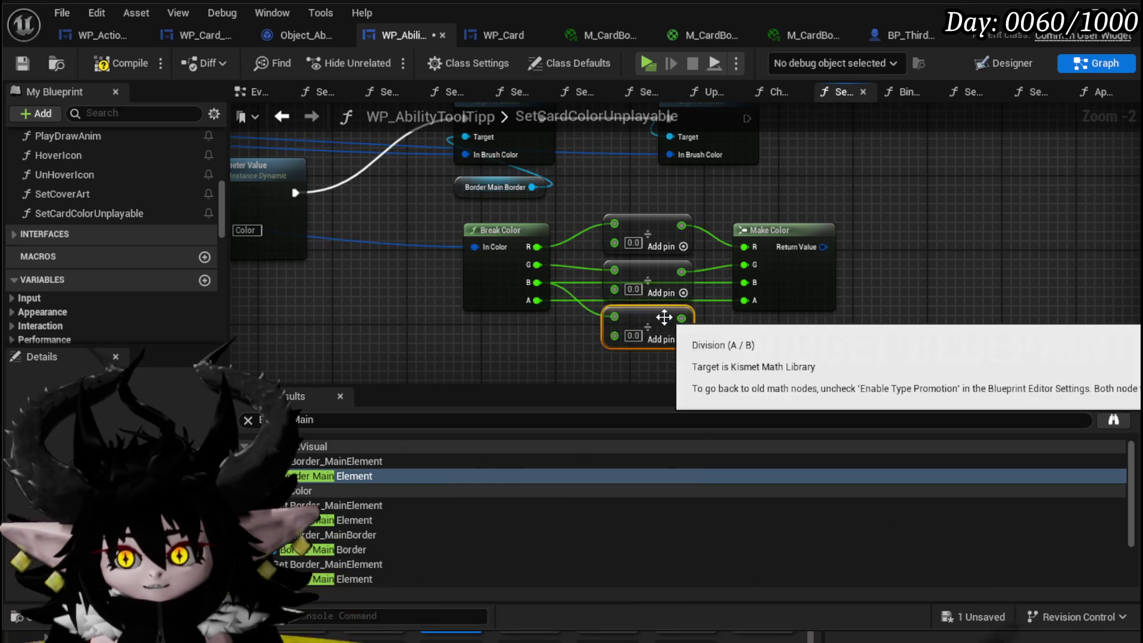
left_click_drag(755, 280, 756, 281)
Set the divisors to 2 and feed Make Color's result into In Brush Color.
scroll(704, 333, "up", 2)
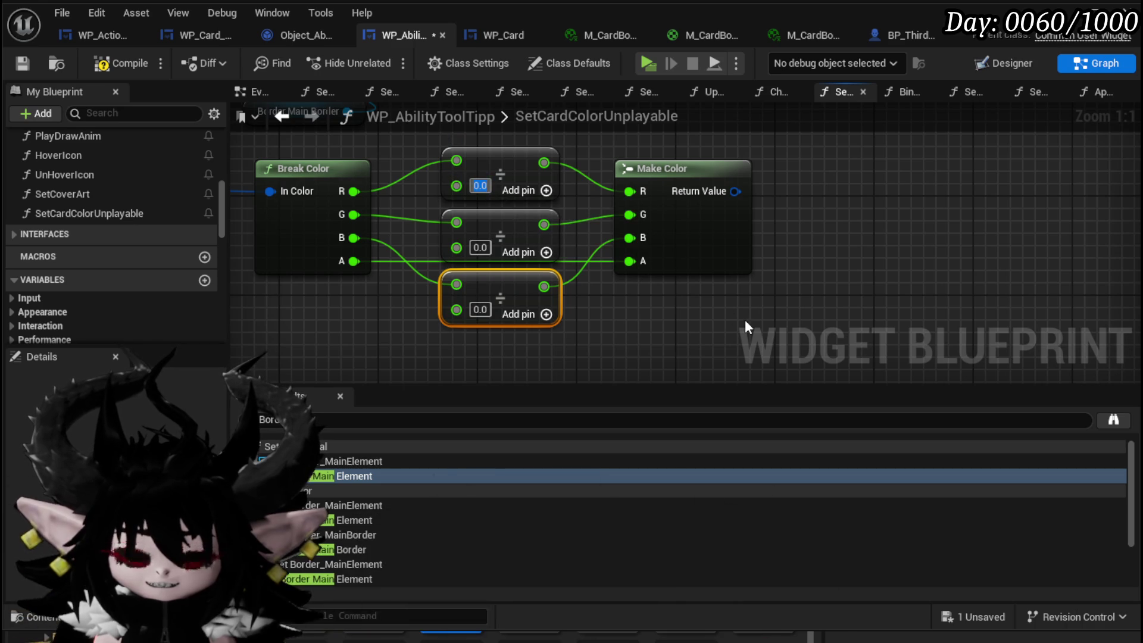
type("2")
key("Return")
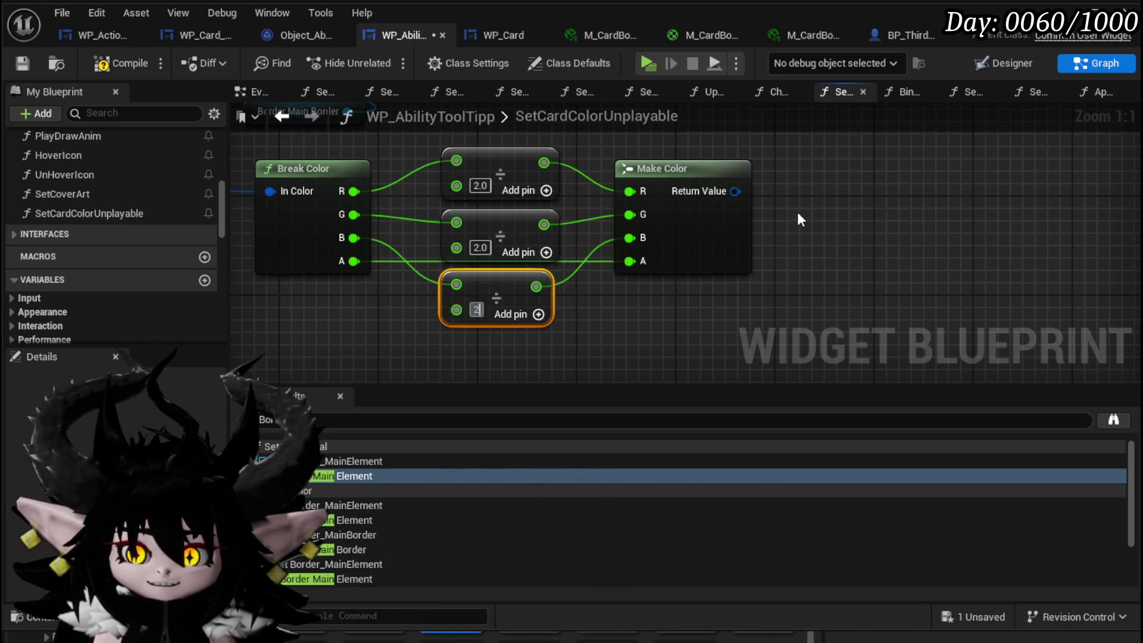
scroll(797, 220, "down", 2)
left_click_drag(736, 315, 581, 222)
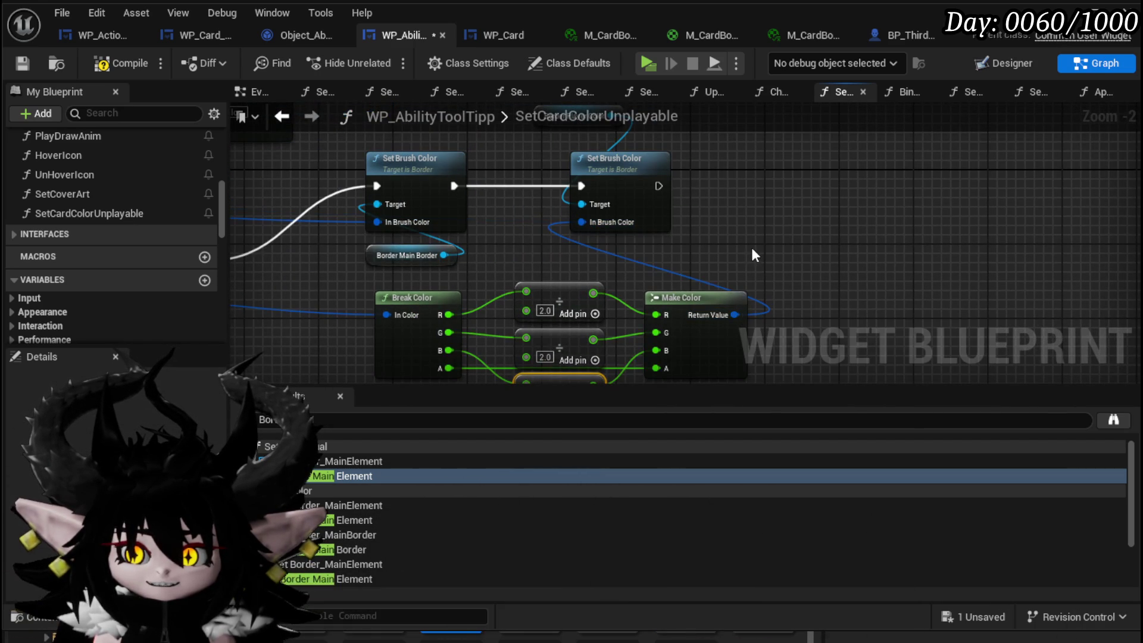
Compile and save the blueprint, then launch a play-in-editor test.
left_click(113, 61)
left_click(22, 63)
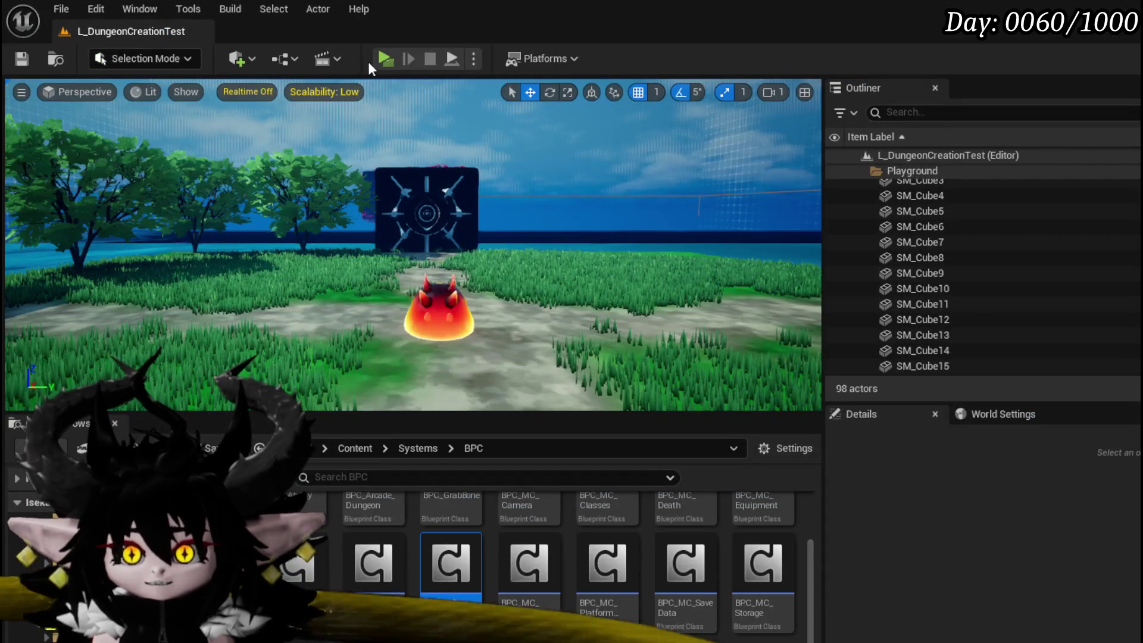
left_click(385, 59)
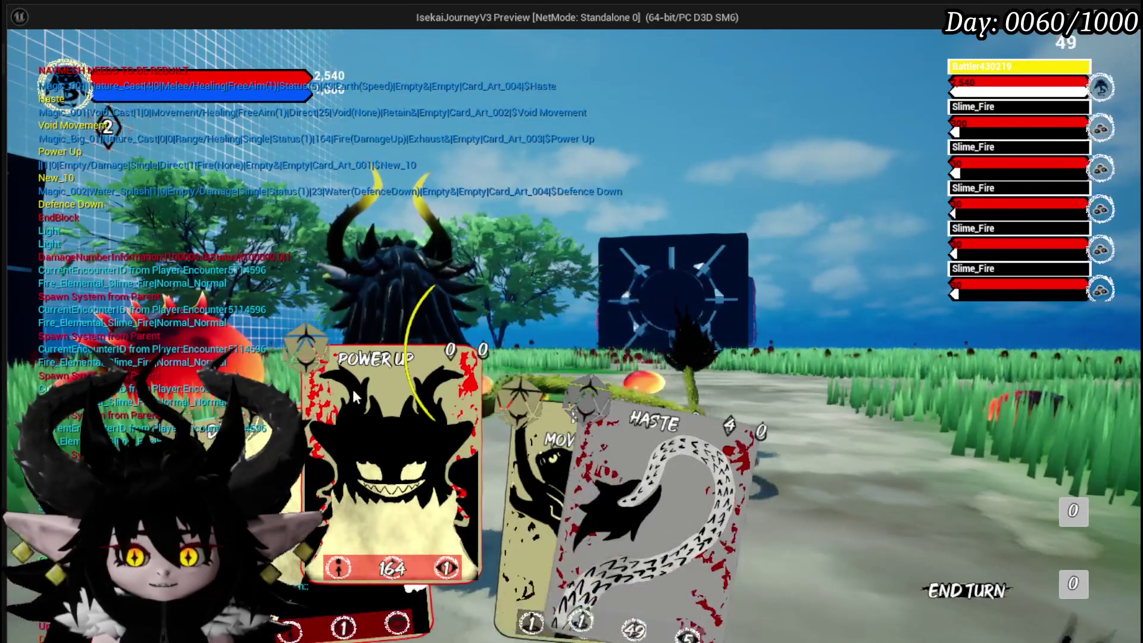
Inspect the divide-by-2 dimmed card borders in battle, then leave the game preview.
key("alt+Tab")
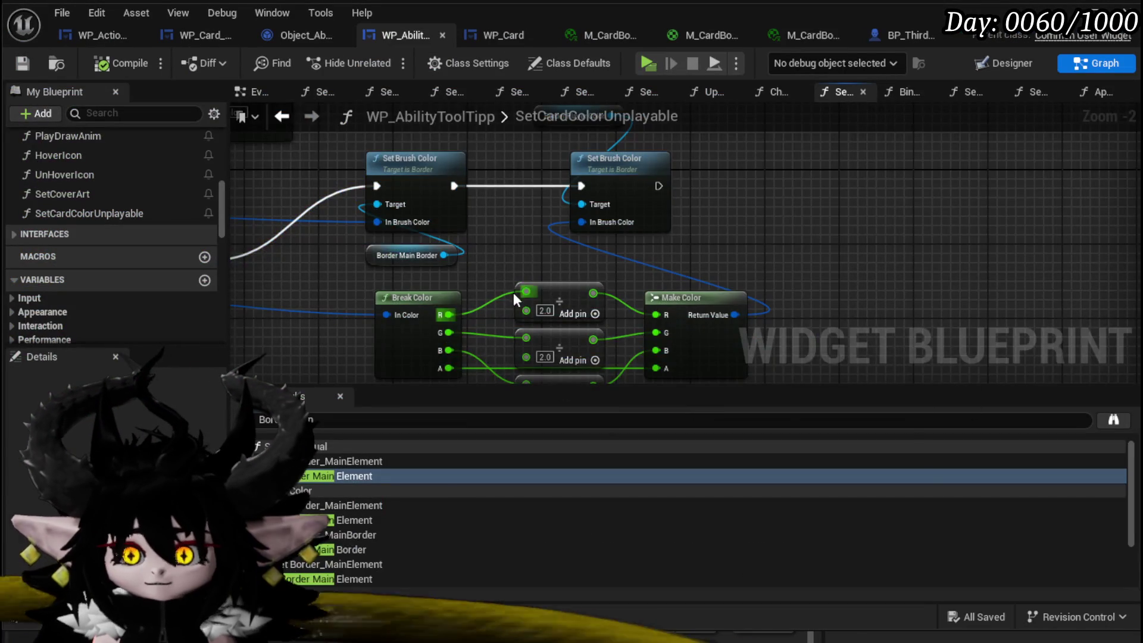
Set all three Divide nodes' divisors to 5 and save SetCardColorUnplayable.
scroll(513, 292, "up", 2)
left_click(525, 260)
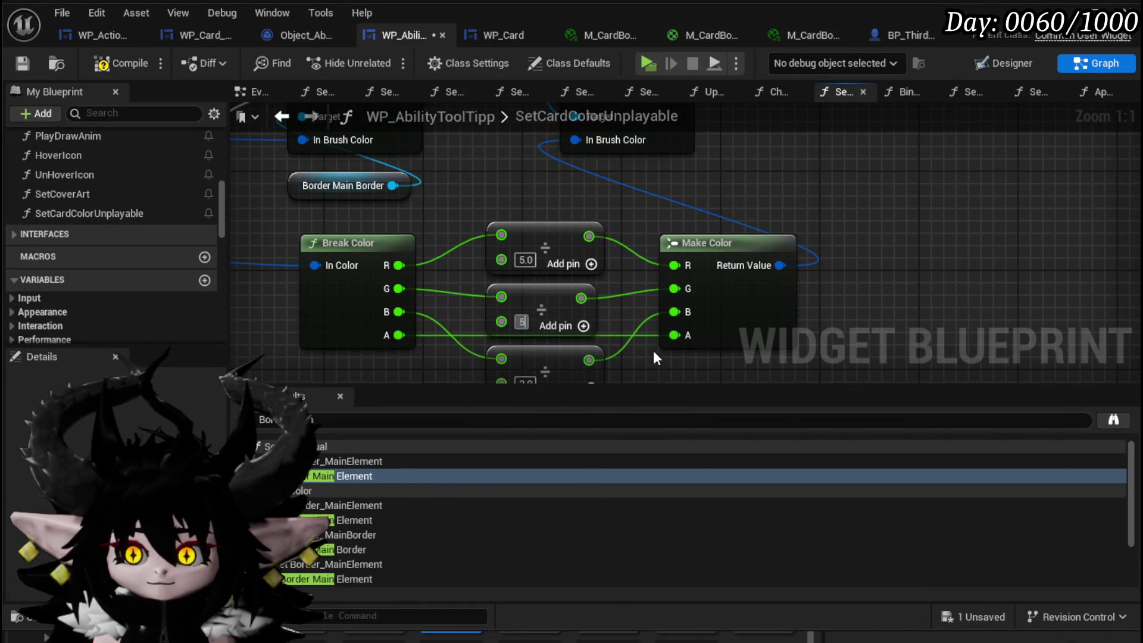
key("Tab")
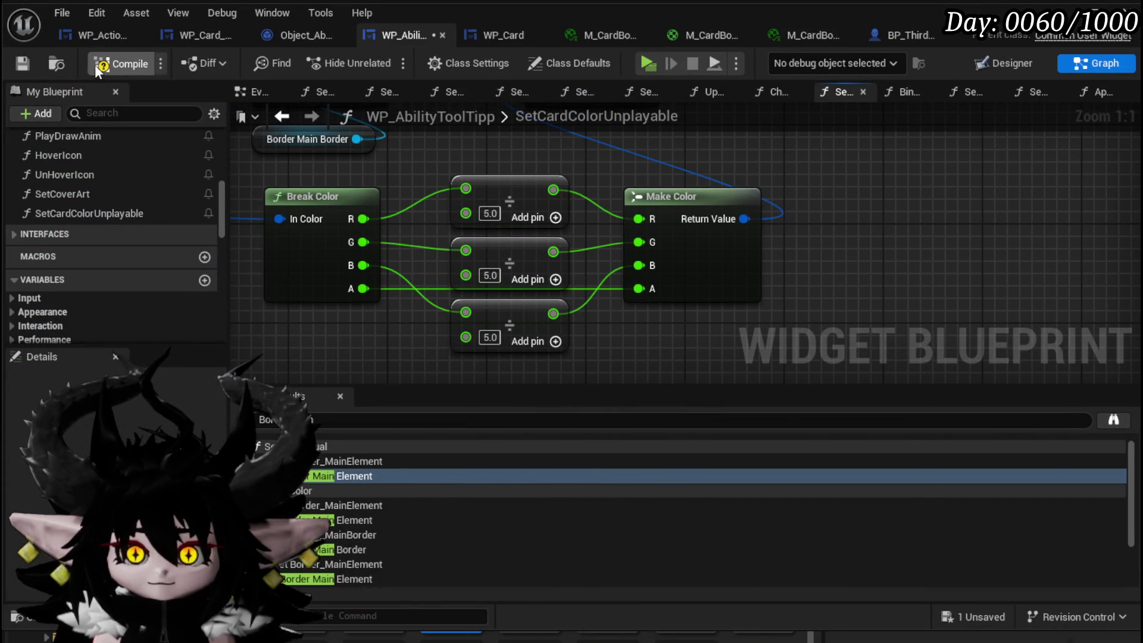
left_click(24, 60)
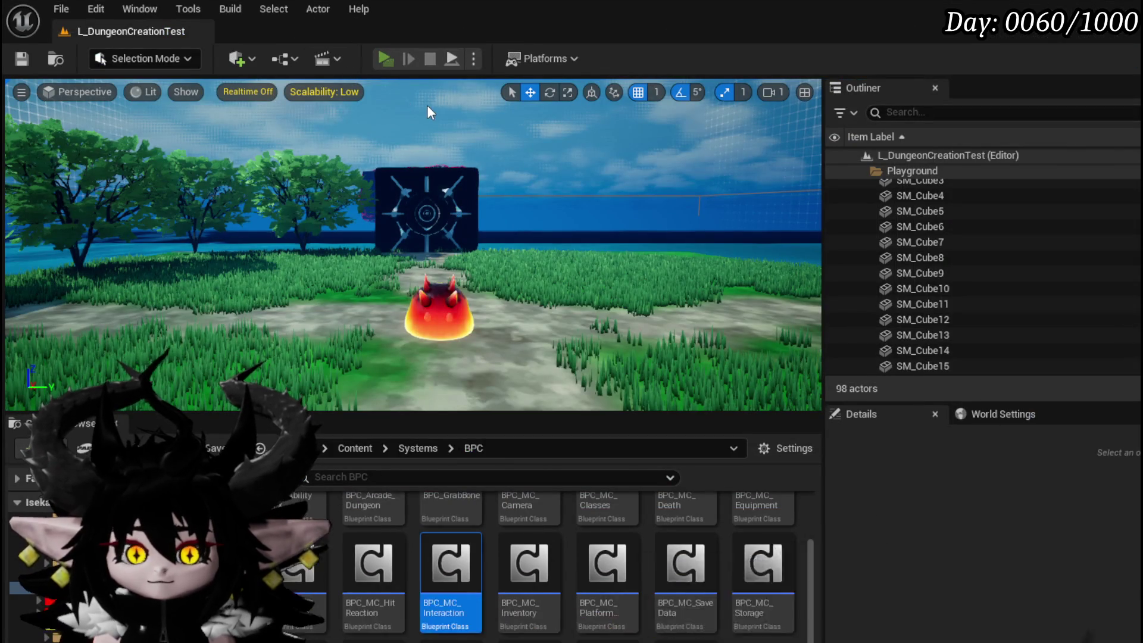
Engage the Slime_Fire enemies, play Haste, then cast Void Movement on a target.
key("e")
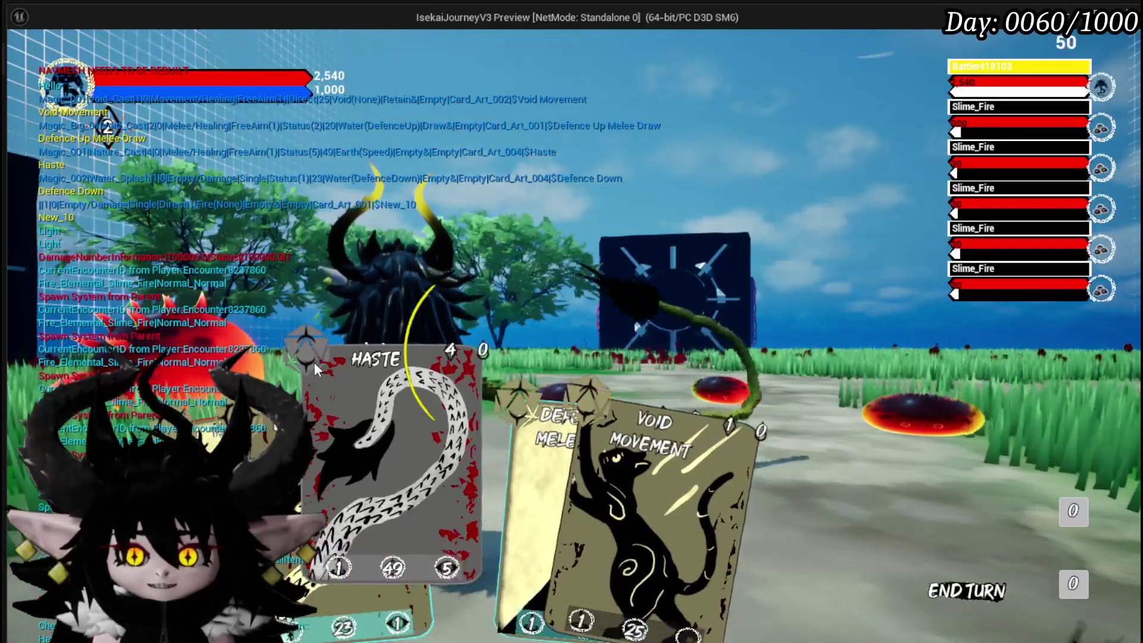
left_click(291, 375)
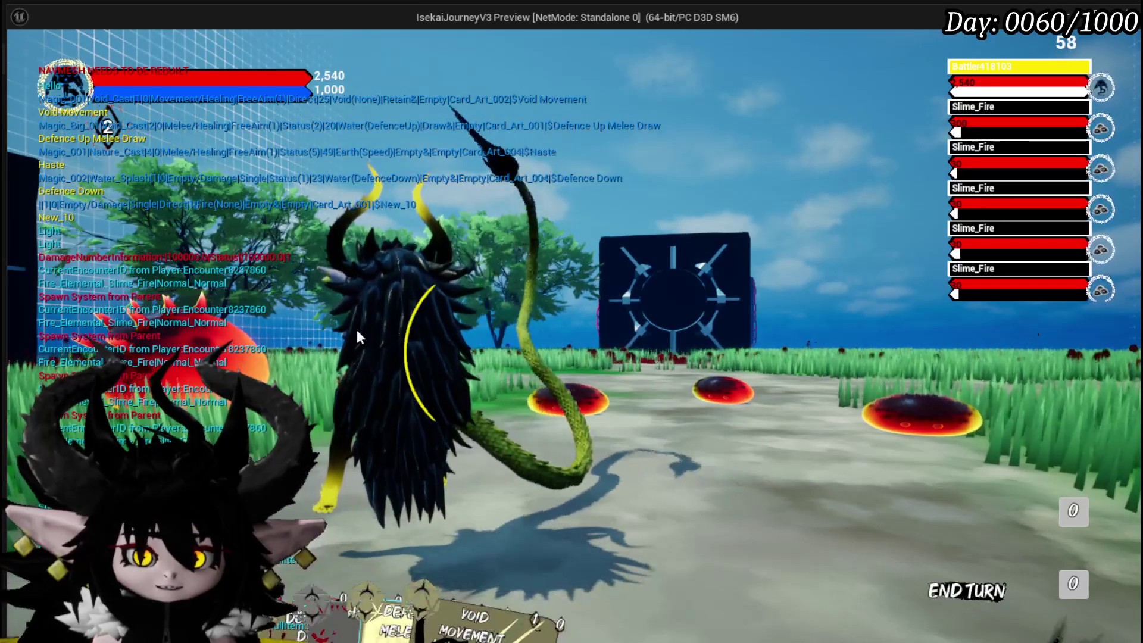
mouse_move(526, 601)
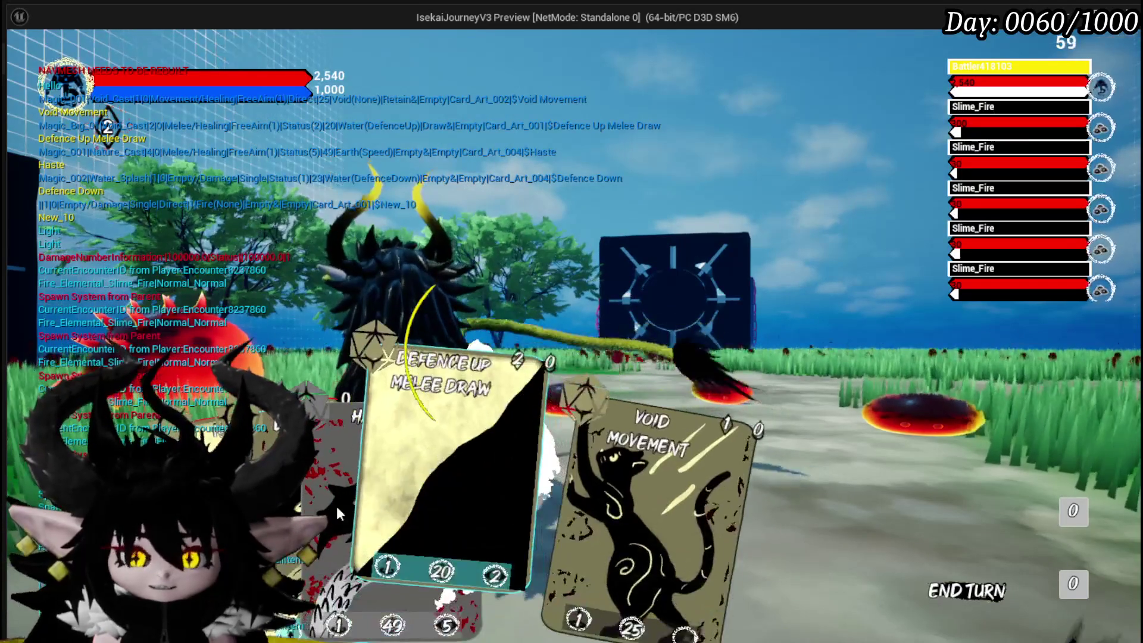
left_click(559, 491)
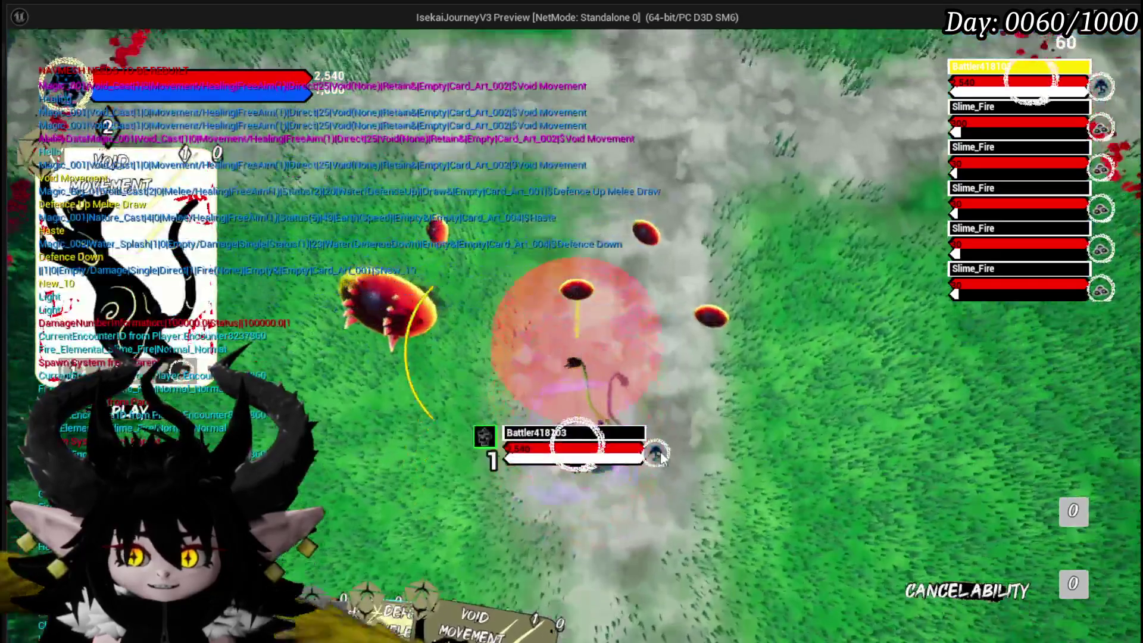
left_click(659, 454)
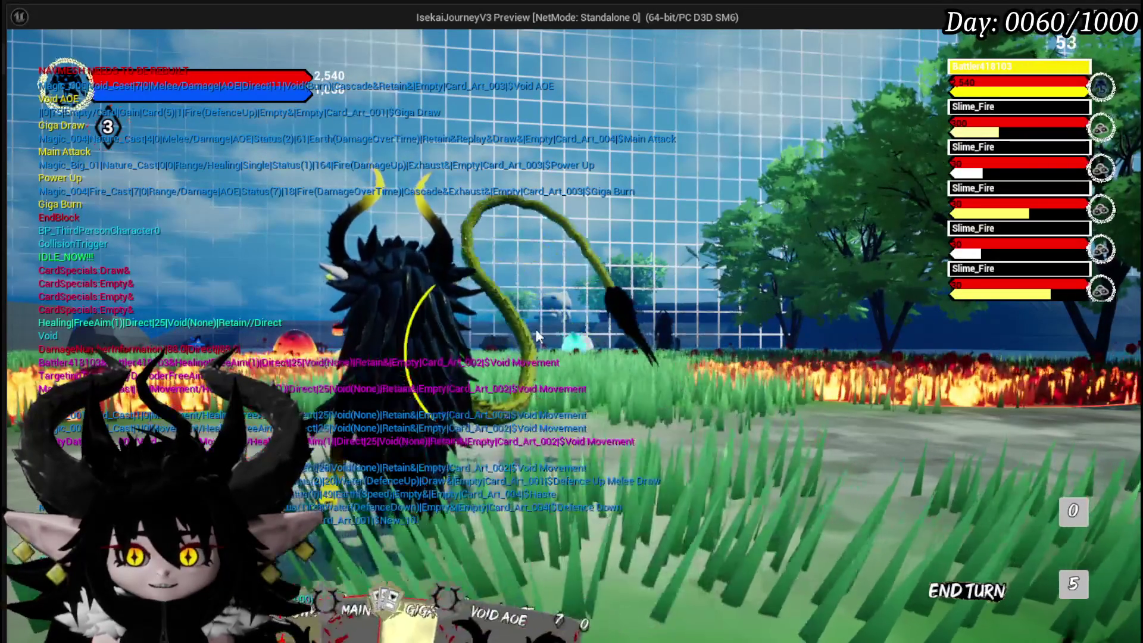
Finish the battle and stop Play-In-Editor, returning to L_DungeonCreationTest.
key("Escape")
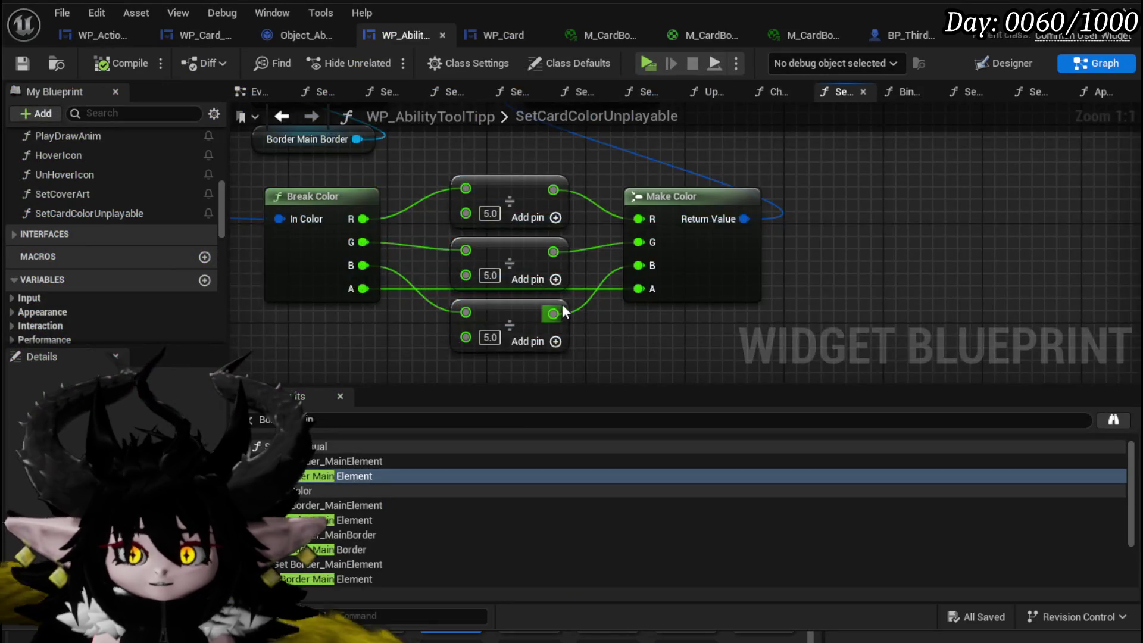
Wire a colour into Break Color's In Color, then compile and save the blueprint.
scroll(562, 309, "down", 4)
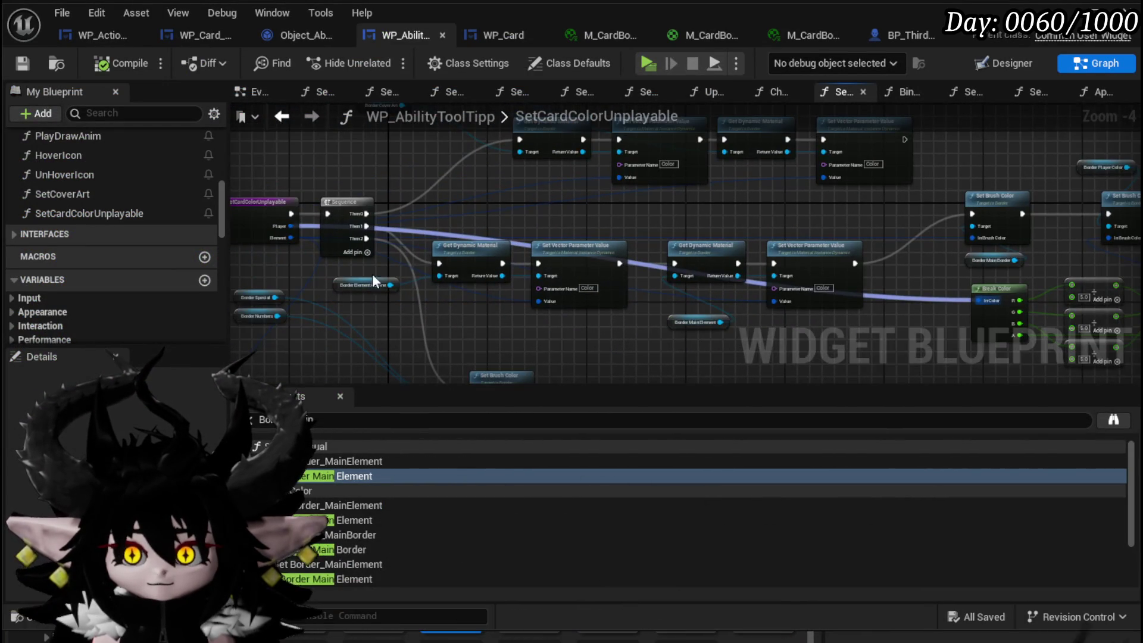
scroll(405, 277, "up", 3)
mouse_move(832, 297)
left_mouse_down()
mouse_move(689, 433)
mouse_move(573, 162)
mouse_move(560, 176)
left_mouse_up()
scroll(560, 177, "down", 2)
mouse_move(561, 243)
left_mouse_down()
mouse_move(655, 262)
mouse_move(579, 239)
mouse_move(600, 266)
left_mouse_up()
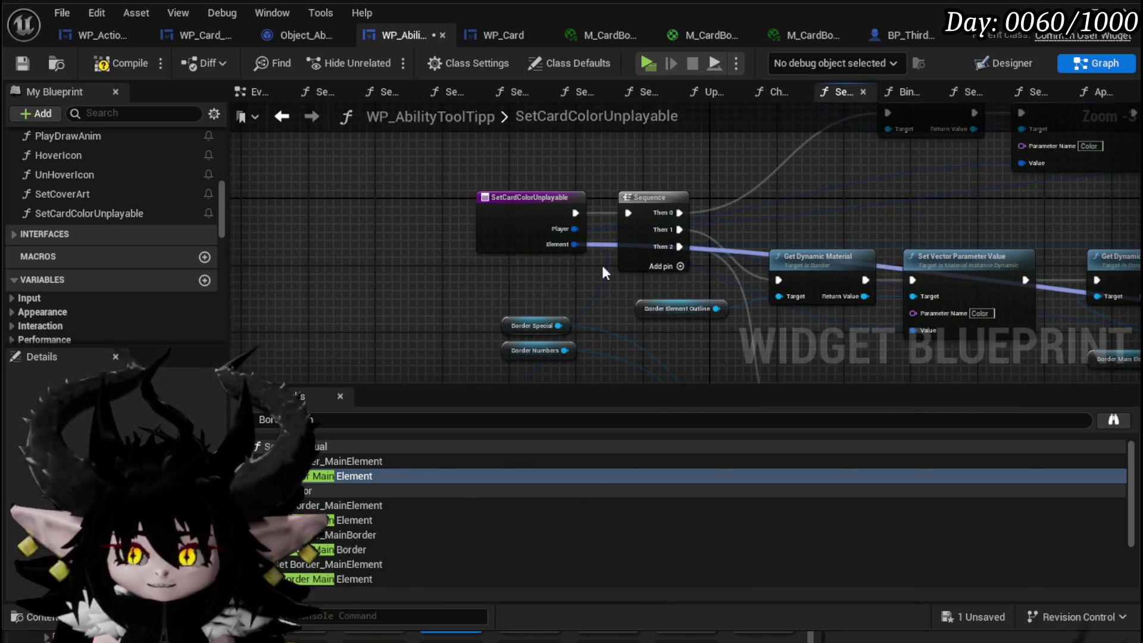
left_click_drag(808, 233, 540, 200)
scroll(539, 200, "up", 3)
scroll(540, 200, "down", 1)
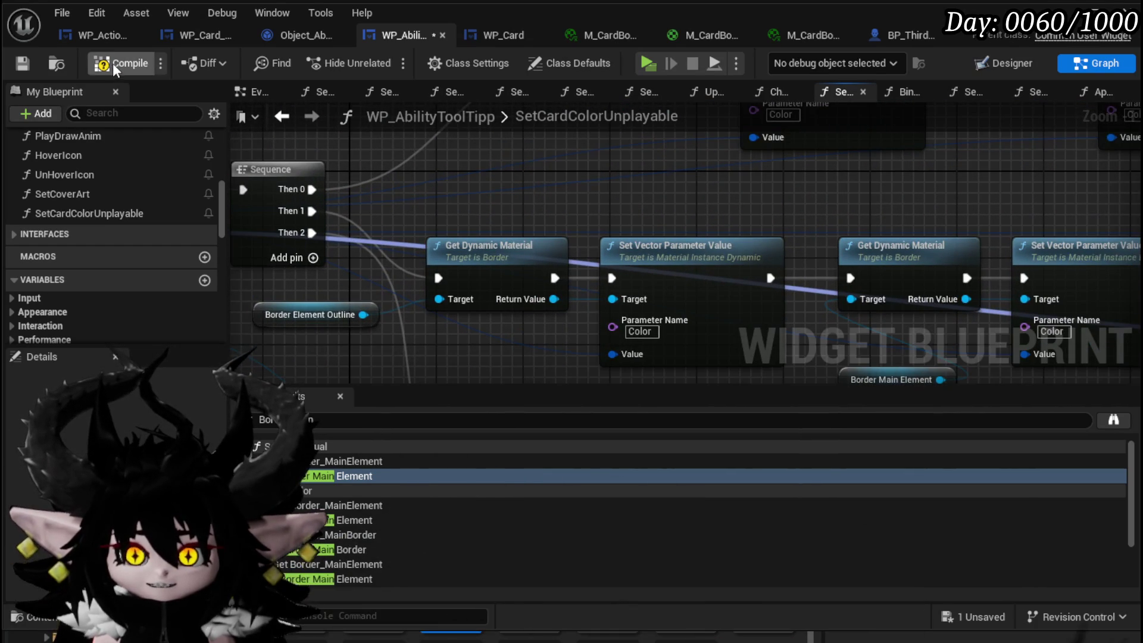
left_click(15, 63)
Pan around the graph to inspect the Set Brush Color, Break Color and Make Color nodes.
scroll(535, 238, "down", 3)
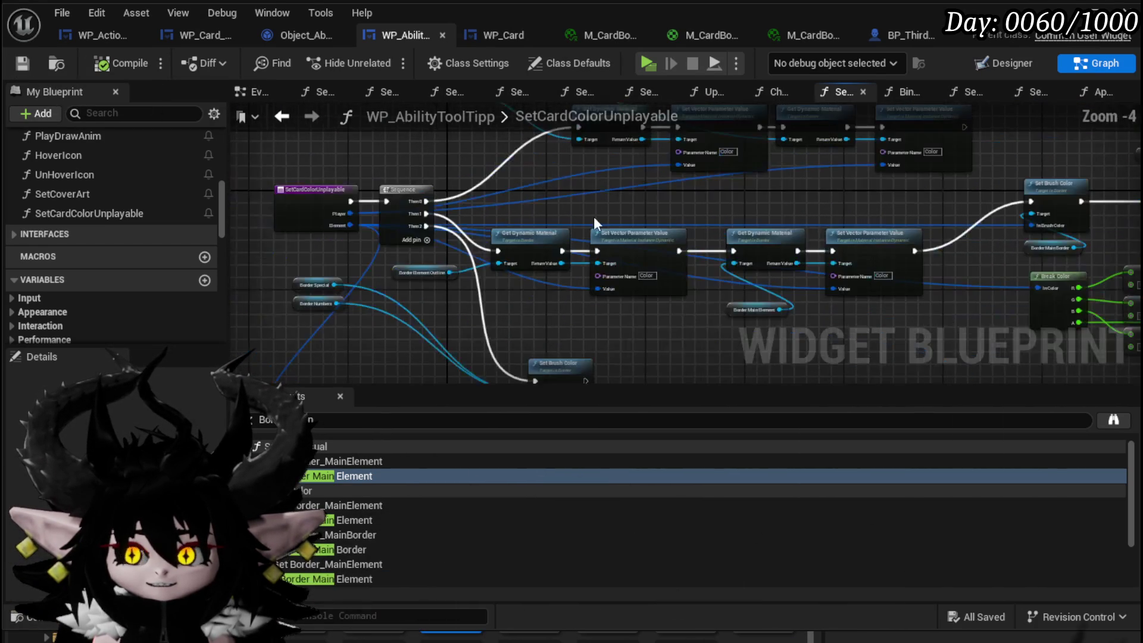
mouse_move(715, 215)
left_mouse_down()
mouse_move(773, 222)
mouse_move(462, 223)
left_mouse_up()
mouse_move(583, 275)
left_mouse_down()
mouse_move(524, 283)
mouse_move(796, 310)
mouse_move(708, 220)
left_mouse_up()
left_click_drag(376, 263, 441, 262)
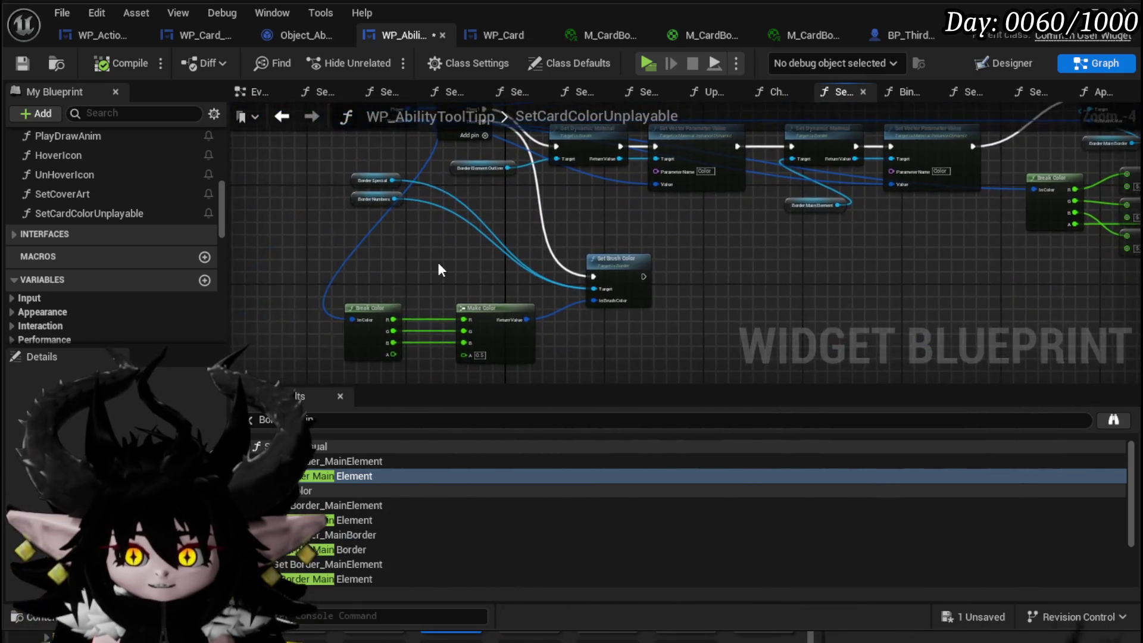
scroll(439, 266, "up", 2)
left_click_drag(291, 236, 340, 172)
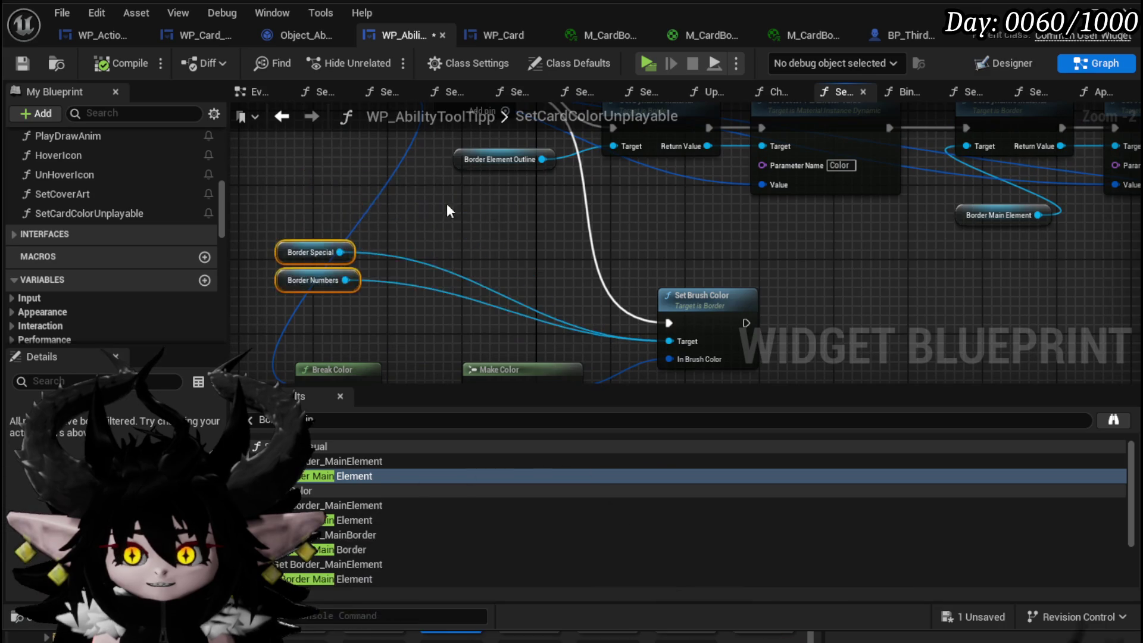
left_click_drag(434, 211, 397, 253)
left_click_drag(527, 245, 265, 213)
mouse_move(1069, 248)
left_mouse_down()
mouse_move(484, 256)
mouse_move(591, 335)
left_mouse_up()
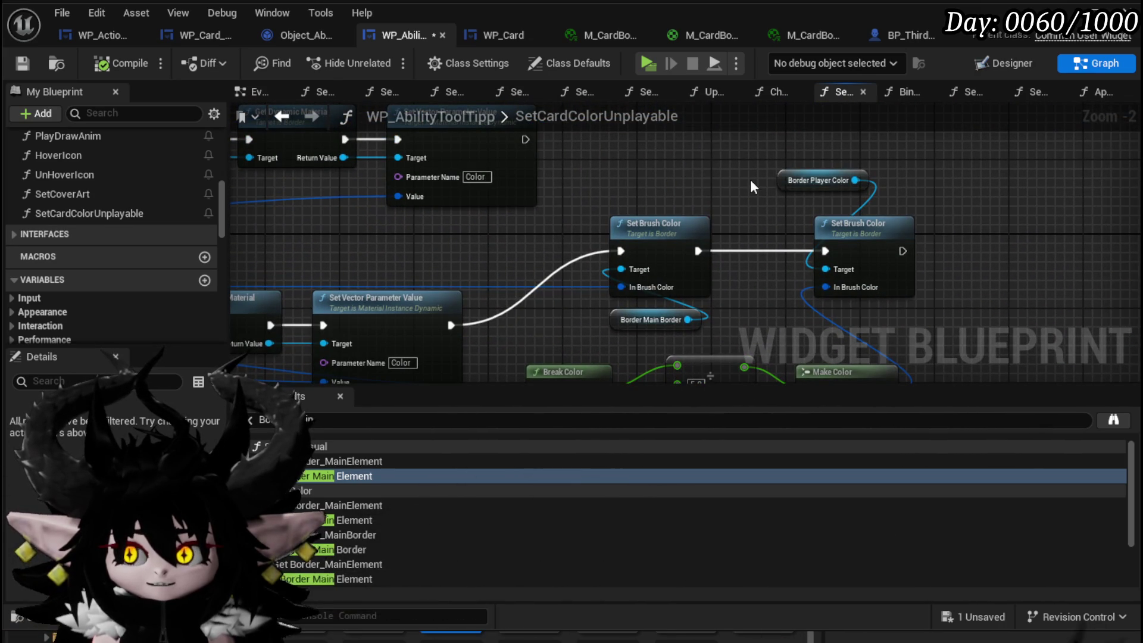
mouse_move(515, 287)
left_mouse_down()
mouse_move(544, 248)
mouse_move(699, 240)
mouse_move(409, 247)
mouse_move(470, 238)
mouse_move(363, 212)
mouse_move(546, 287)
left_mouse_up()
scroll(547, 288, "down", 2)
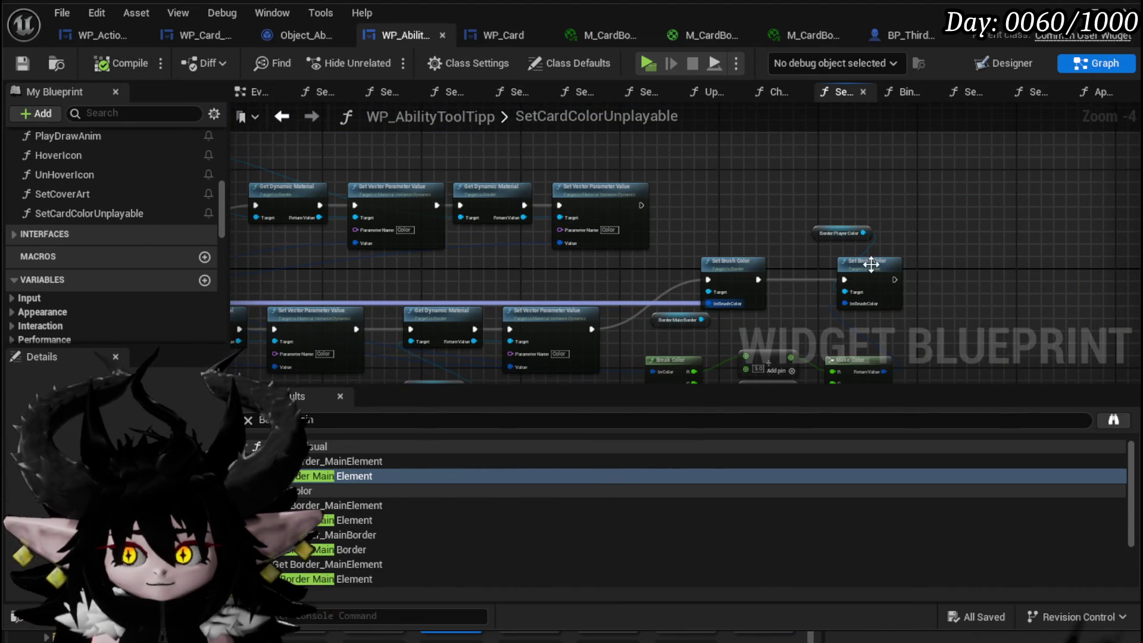
scroll(871, 266, "up", 3)
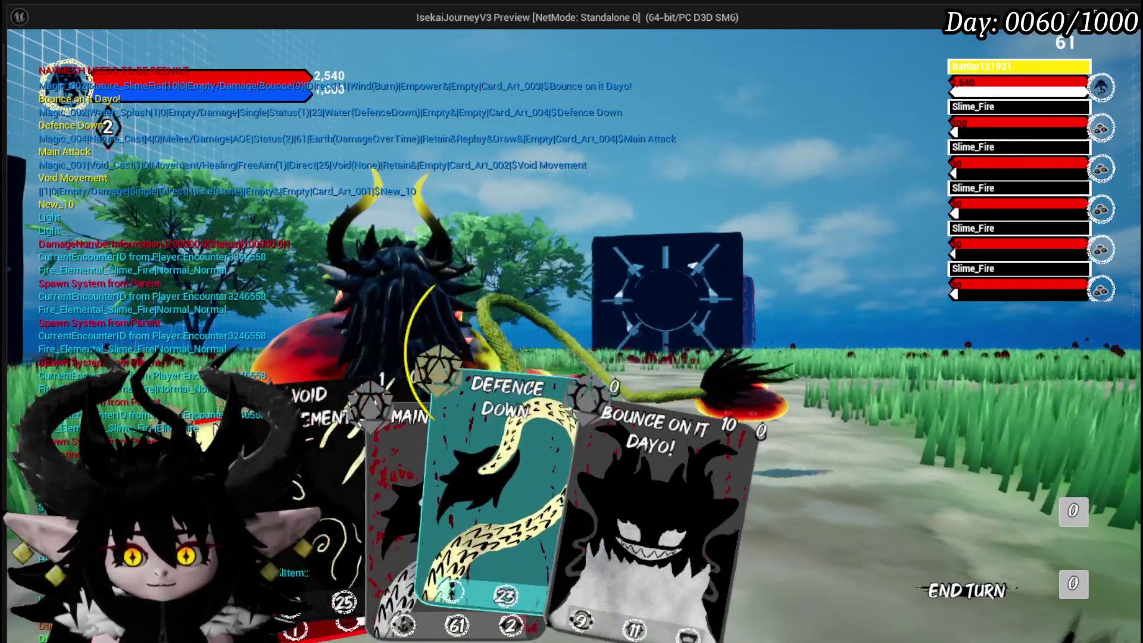
End the turn in the fire-slime fight and stop the play-in-editor session.
key("space")
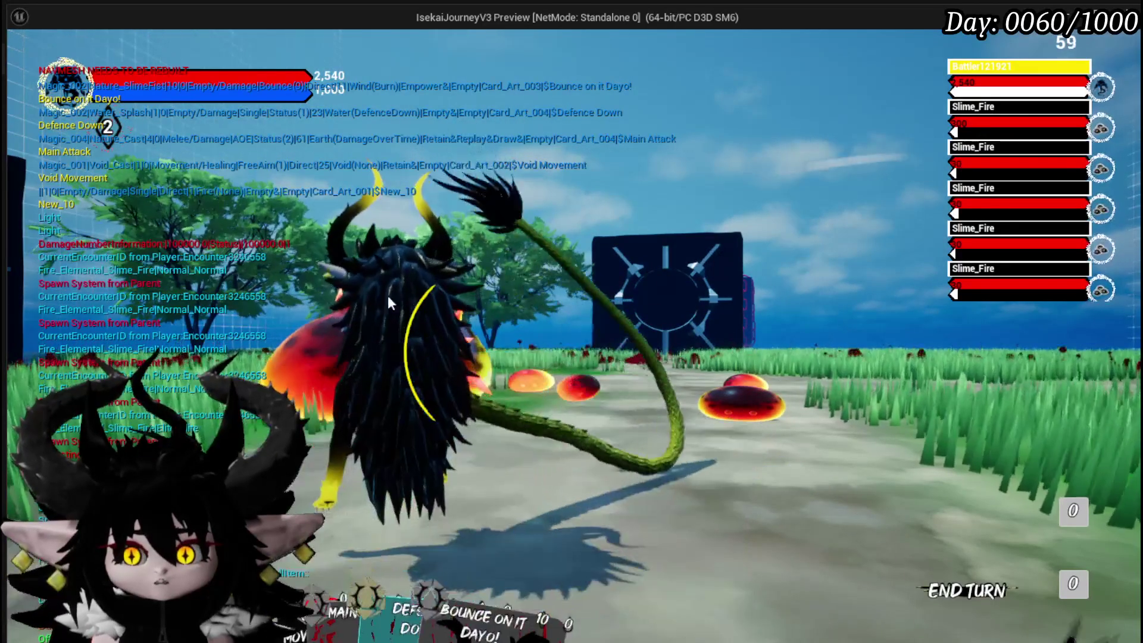
key("Escape")
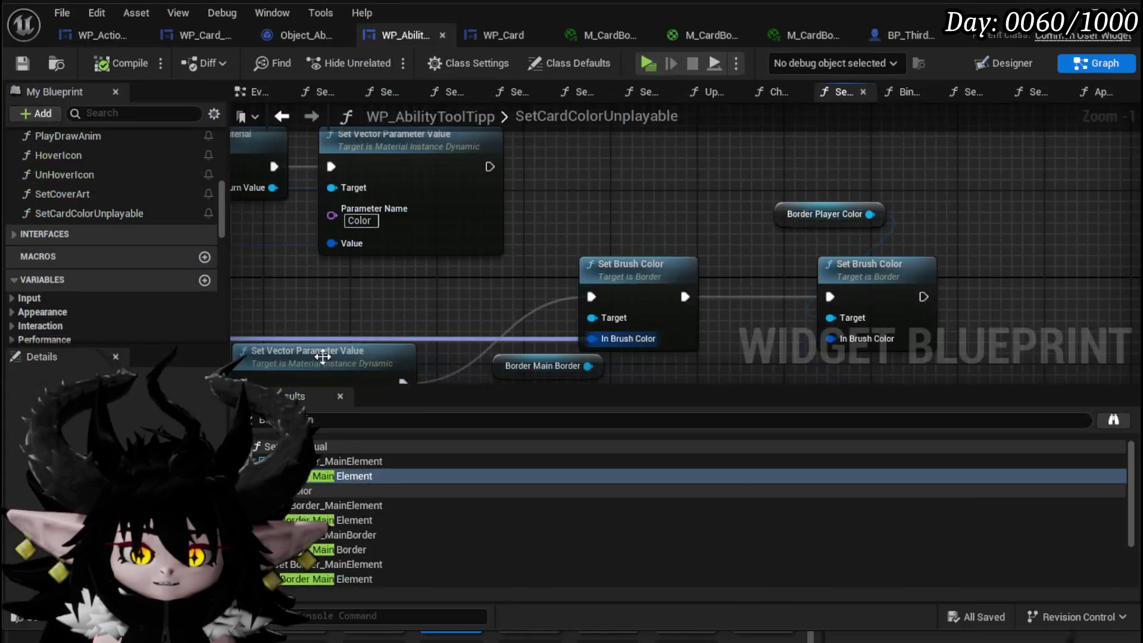
Move the Border Main Border node and select the Get Dynamic Material node.
left_click_drag(631, 244, 554, 265)
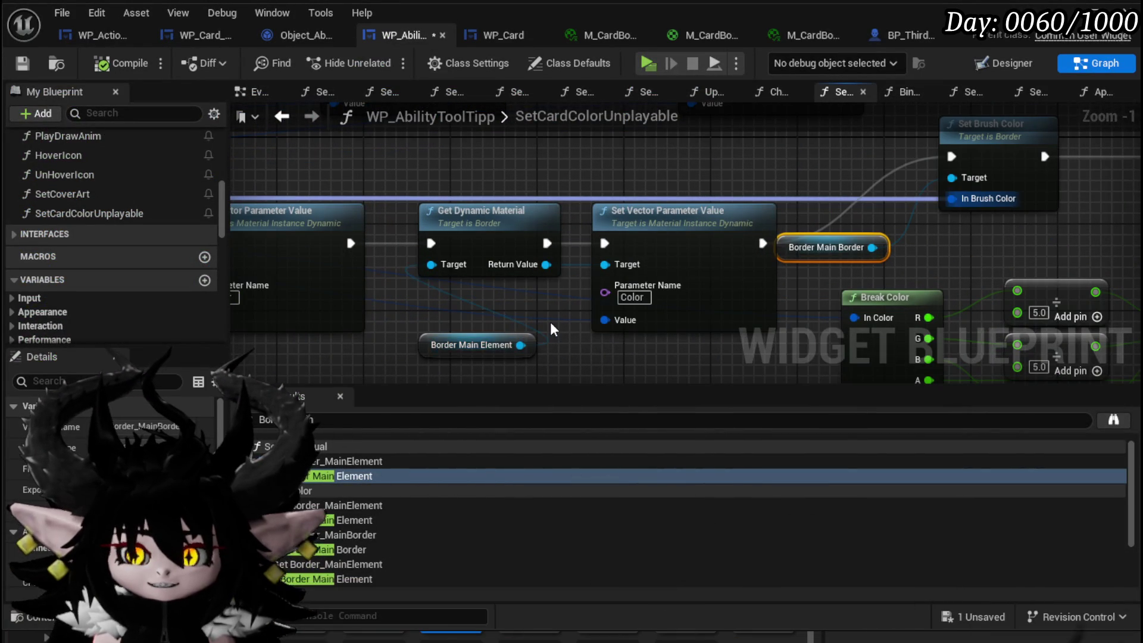
left_click(501, 233)
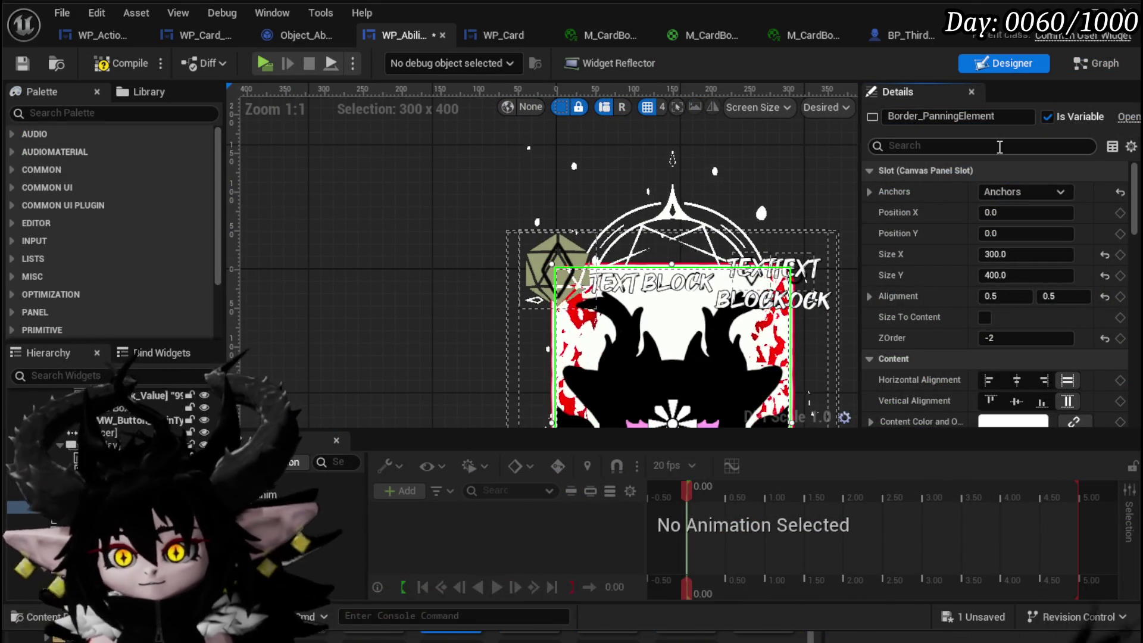
scroll(952, 292, "down", 5)
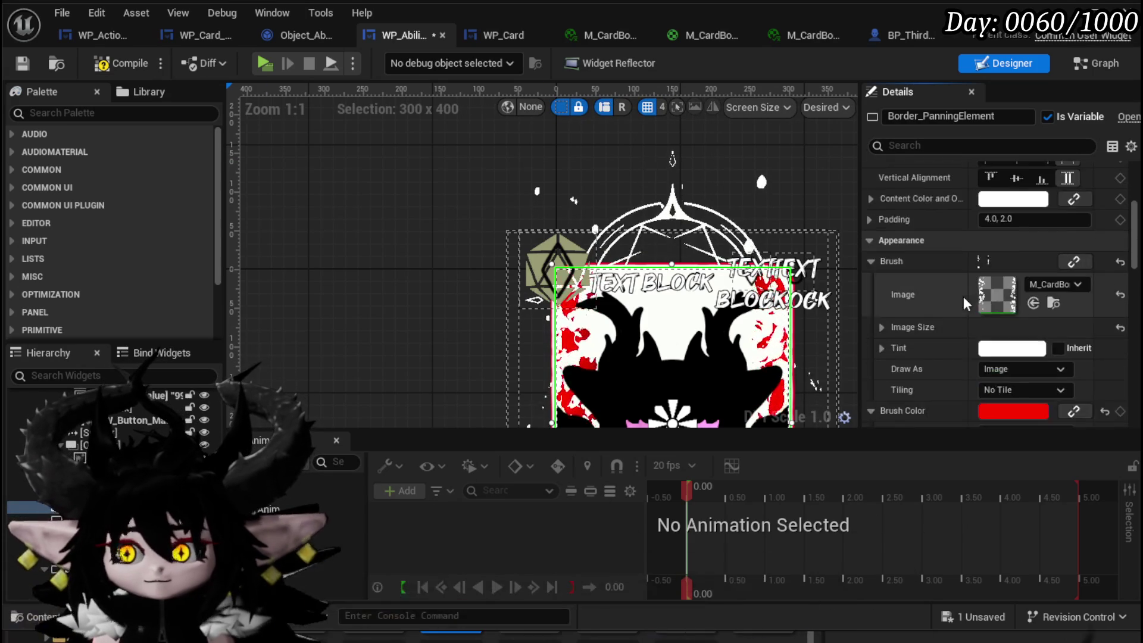
scroll(994, 316, "down", 1)
Set Border_PanningElement's brush colour to white (R/G/B 5.0), then compile and save WP_AbilityToolTipp.
left_click(993, 337)
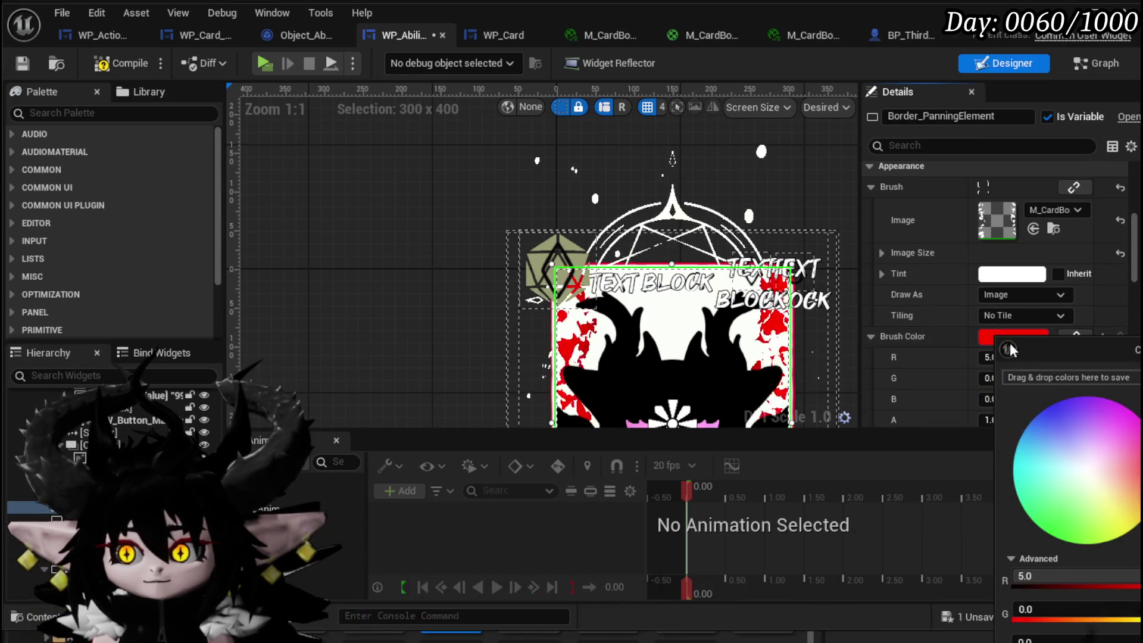
left_click(1102, 471)
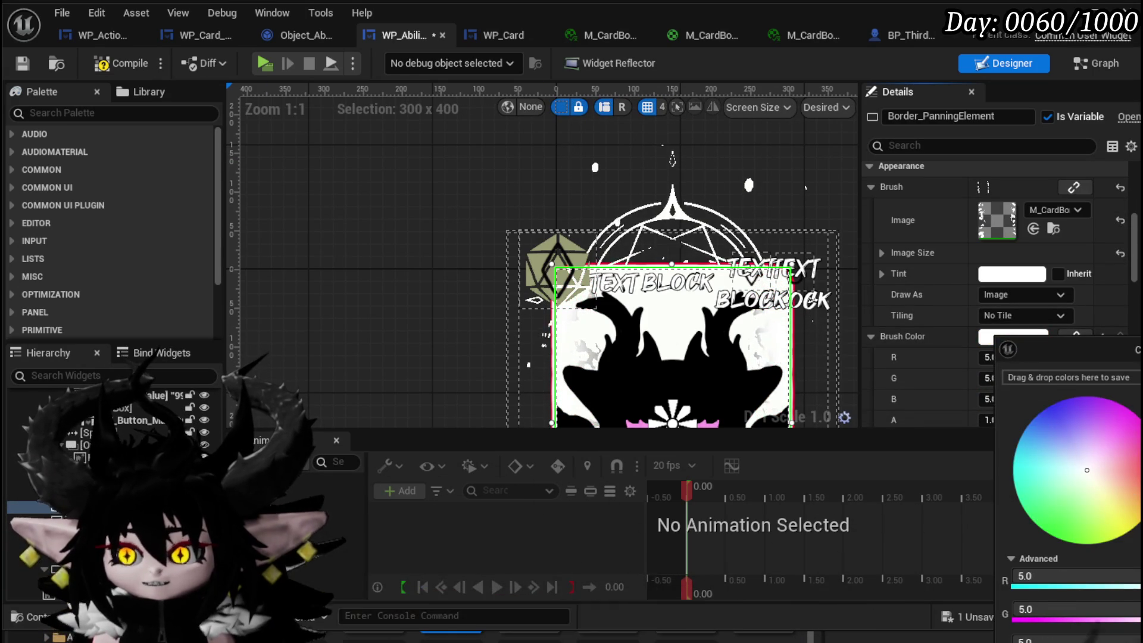
left_click(929, 429)
left_click(123, 62)
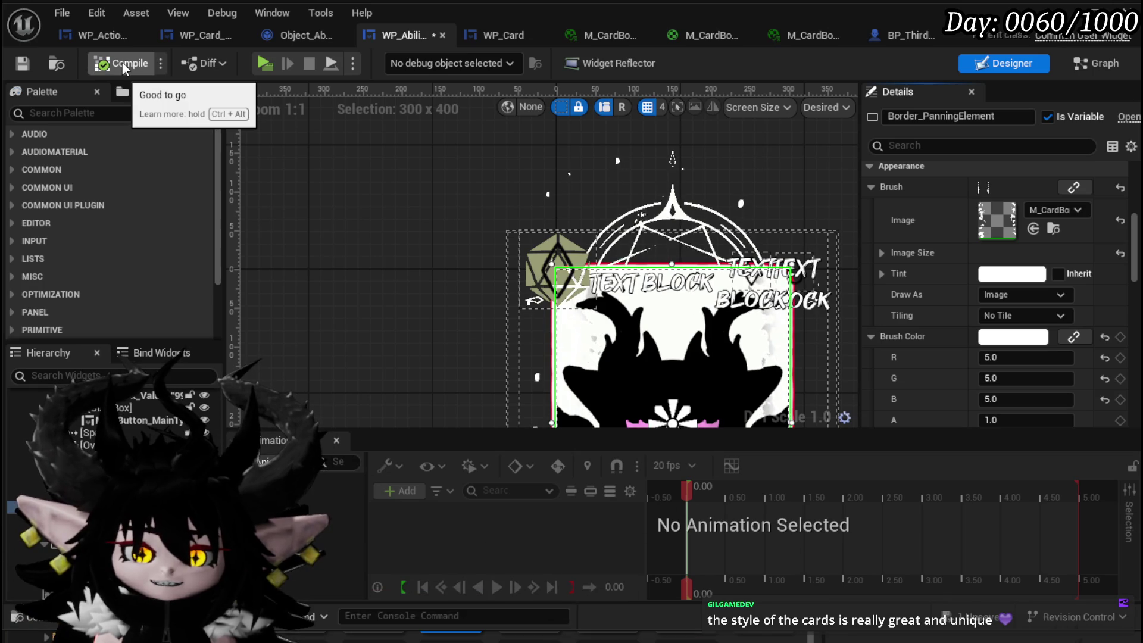
left_click(22, 63)
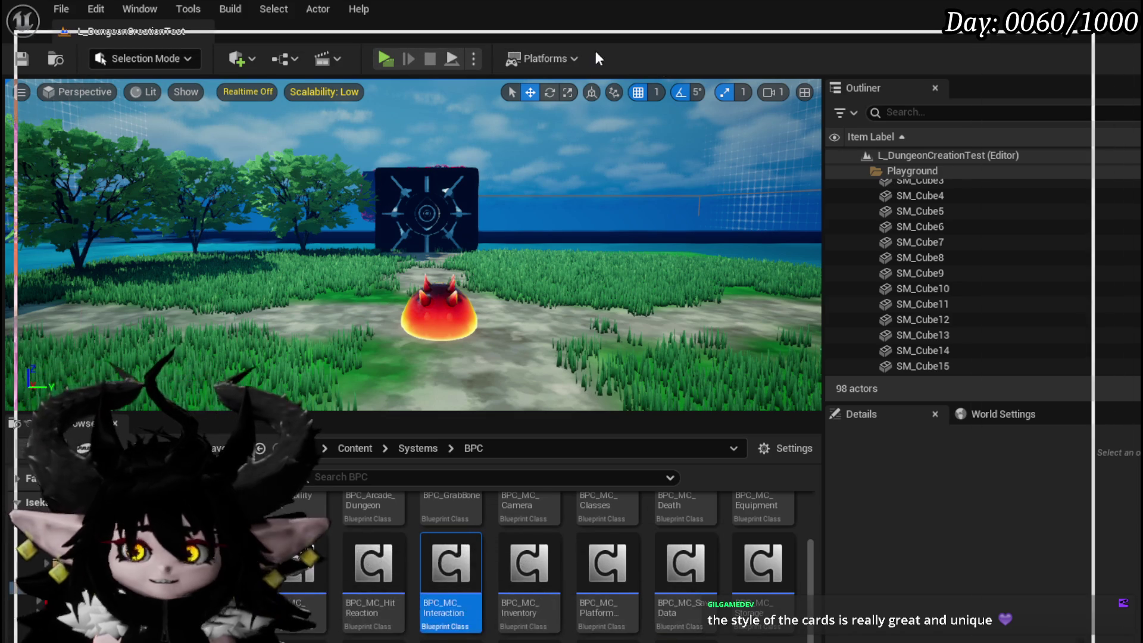
Bring the Strixhaven card gallery browser forward and dismiss the language preference pop-up.
key("alt+Tab")
scroll(199, 391, "down", 5)
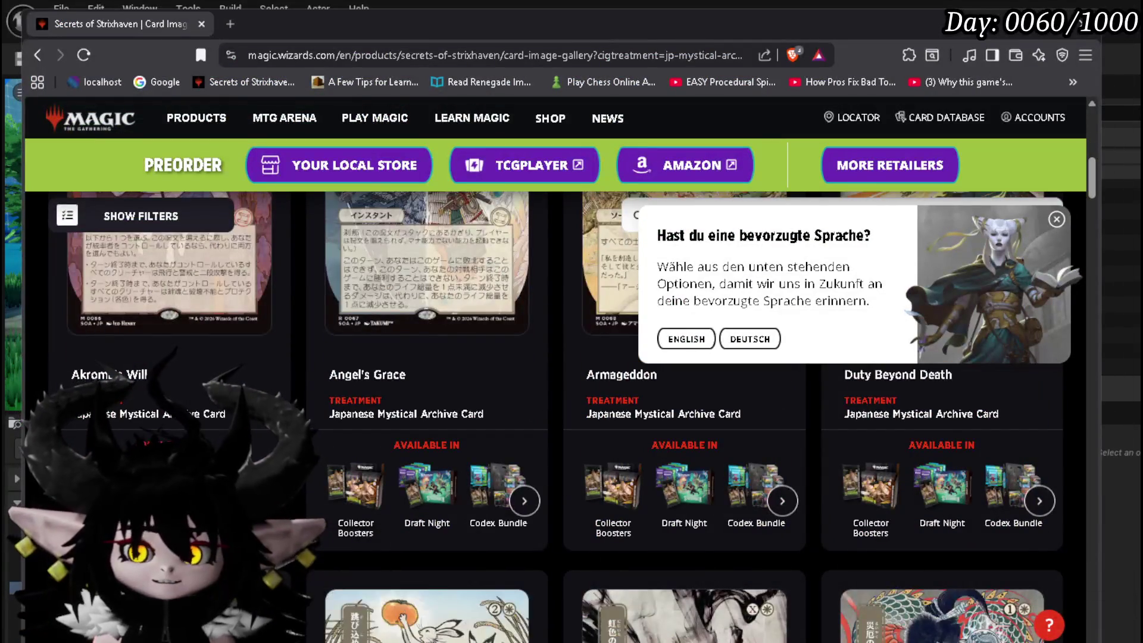
scroll(588, 421, "down", 3)
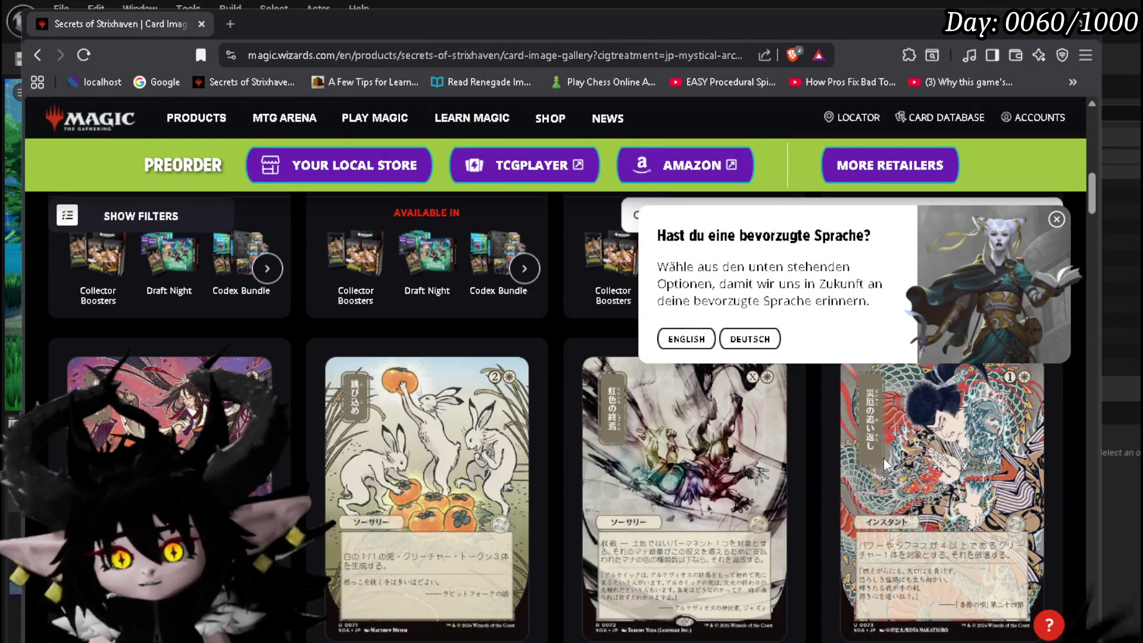
left_click(1057, 221)
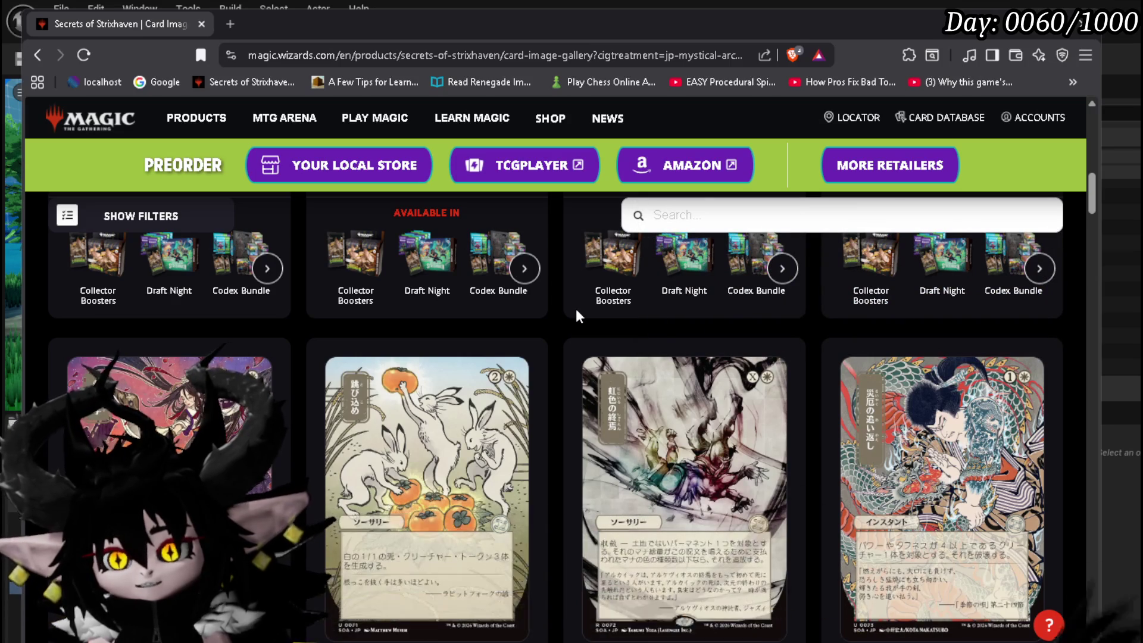
Browse down the Japanese Mystical Archive cards and move the browser window to the right.
scroll(576, 315, "down", 1)
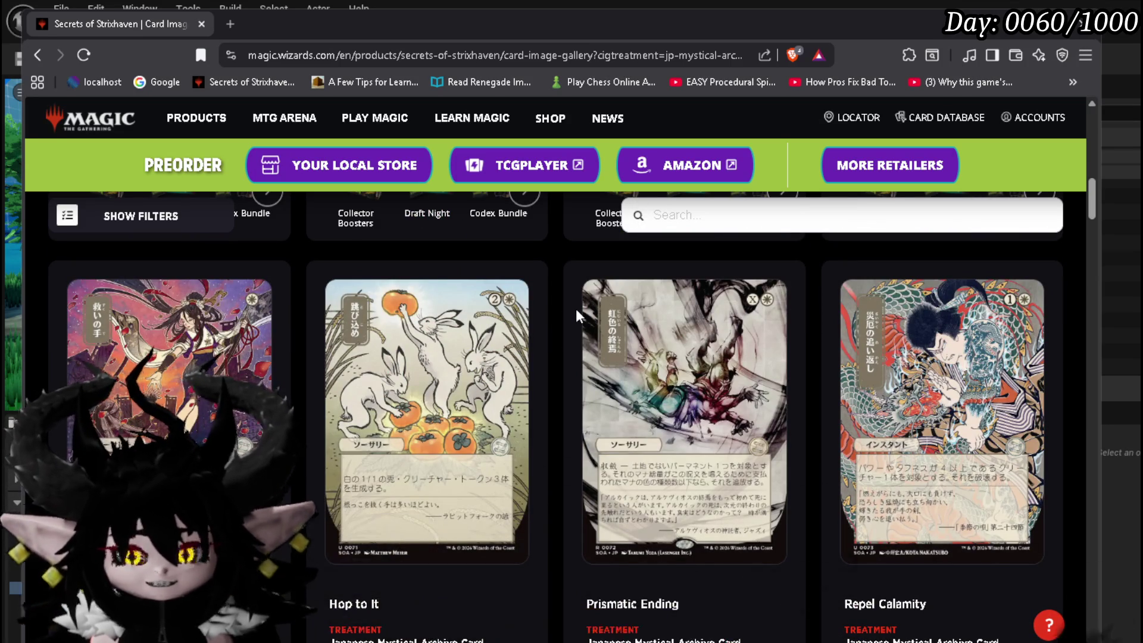
scroll(805, 355, "down", 1)
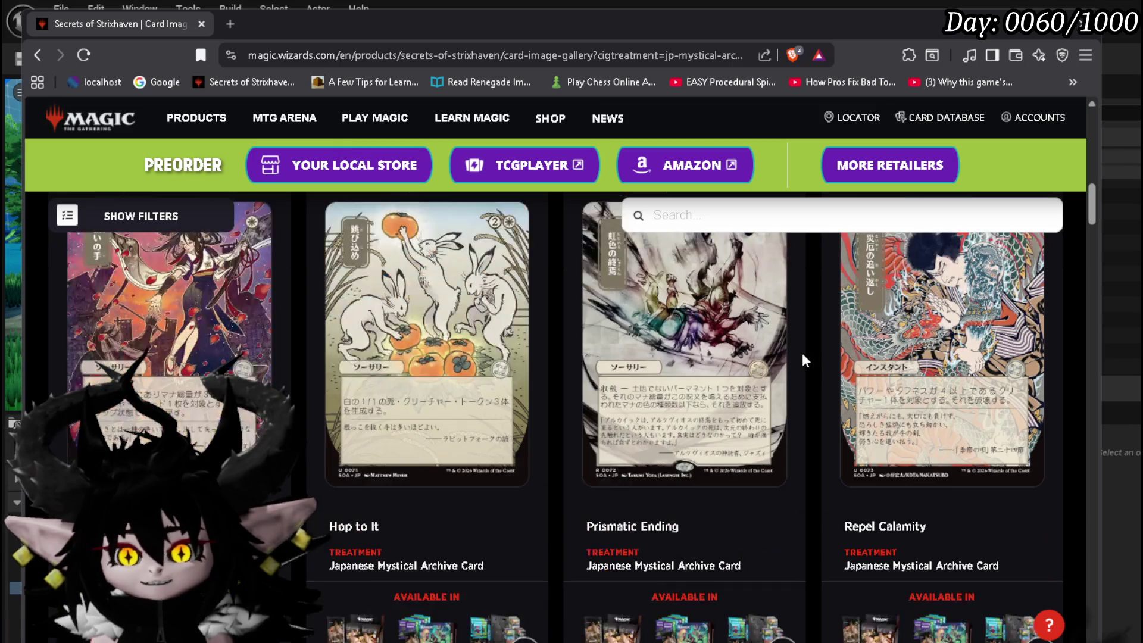
scroll(801, 357, "down", 2)
scroll(801, 358, "down", 5)
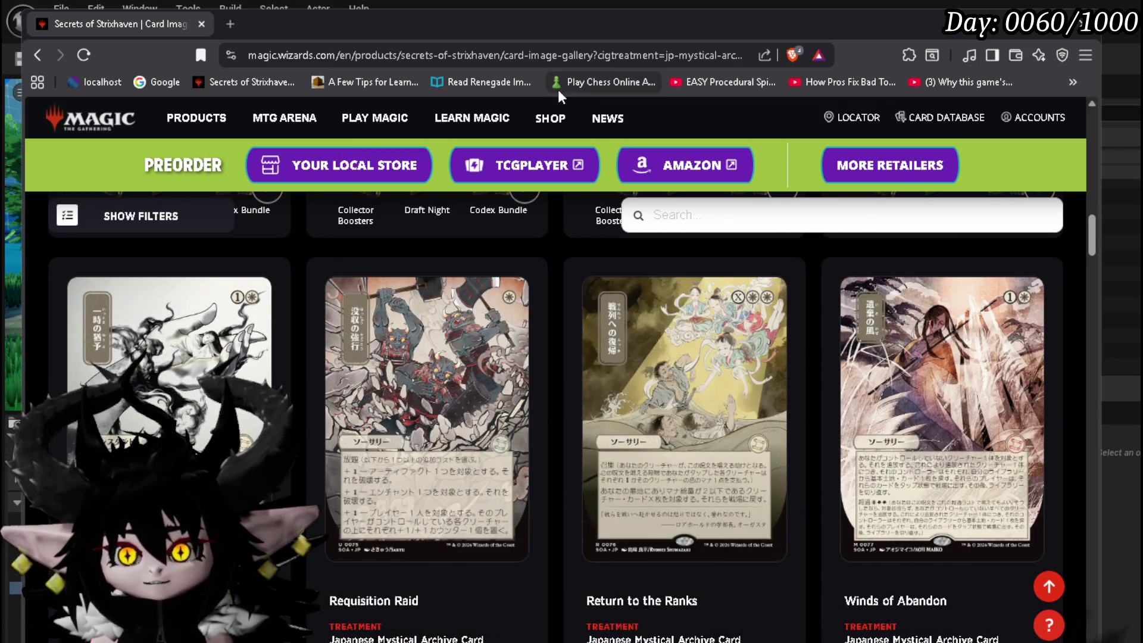
left_click_drag(576, 21, 804, 12)
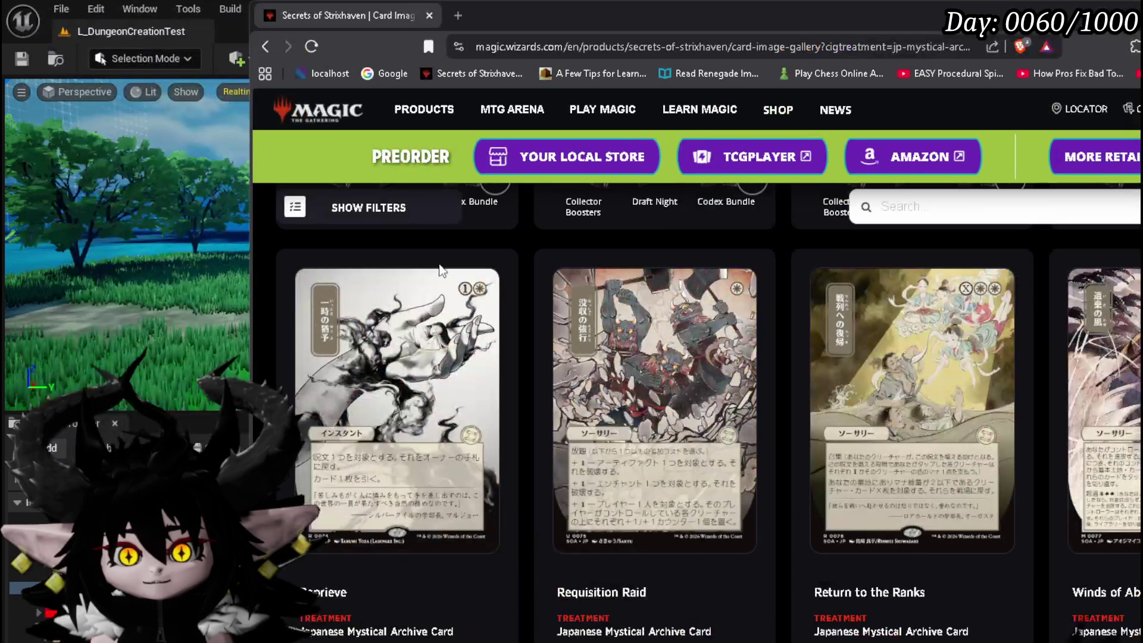
Place the gallery beside the editor at the Akroma's Will row, then return to Unreal.
left_click_drag(620, 16, 746, 13)
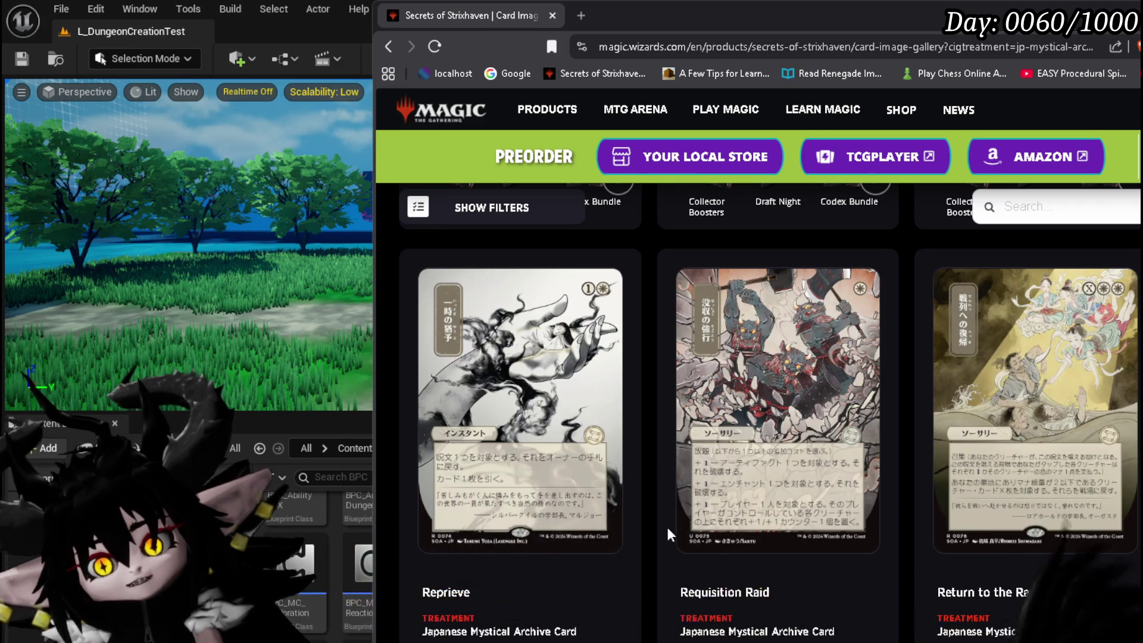
scroll(614, 503, "down", 7)
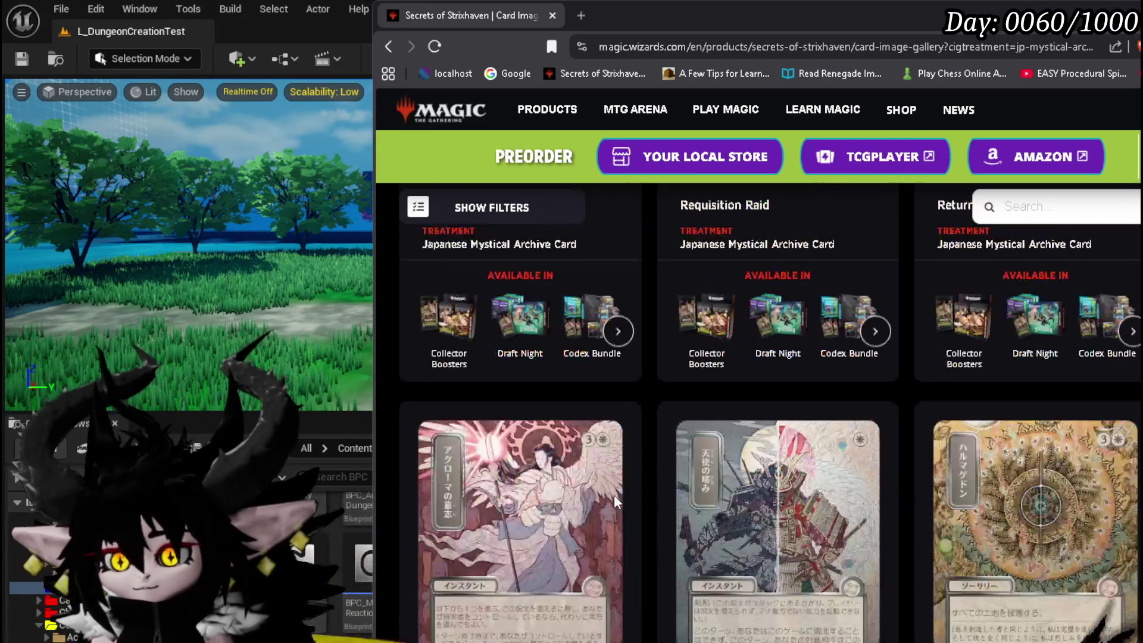
scroll(615, 503, "down", 3)
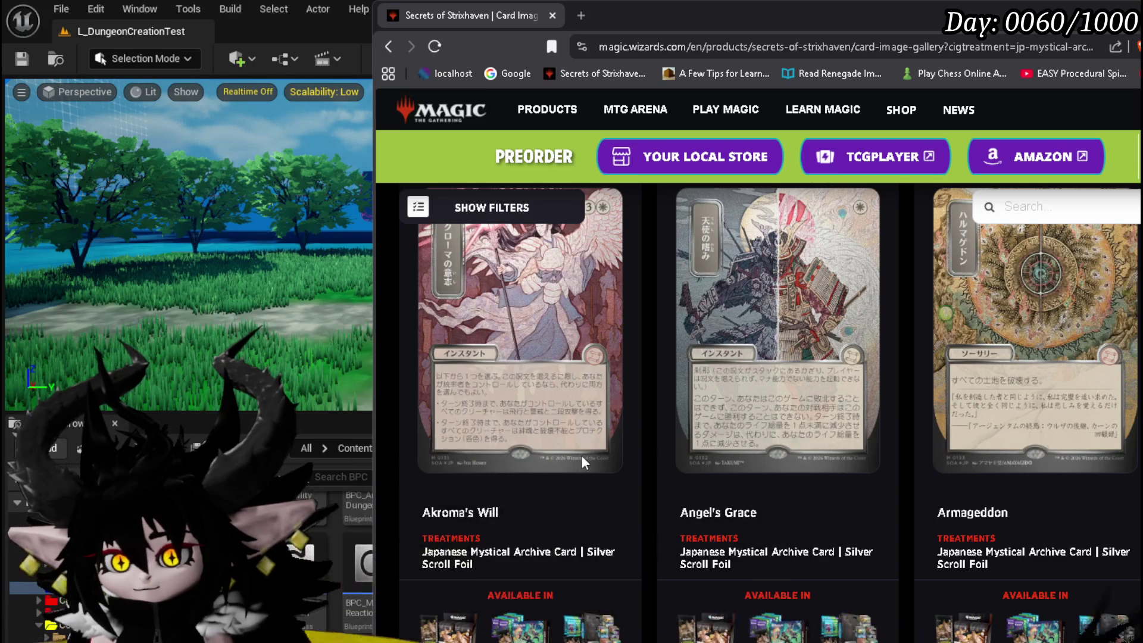
scroll(639, 459, "up", 2)
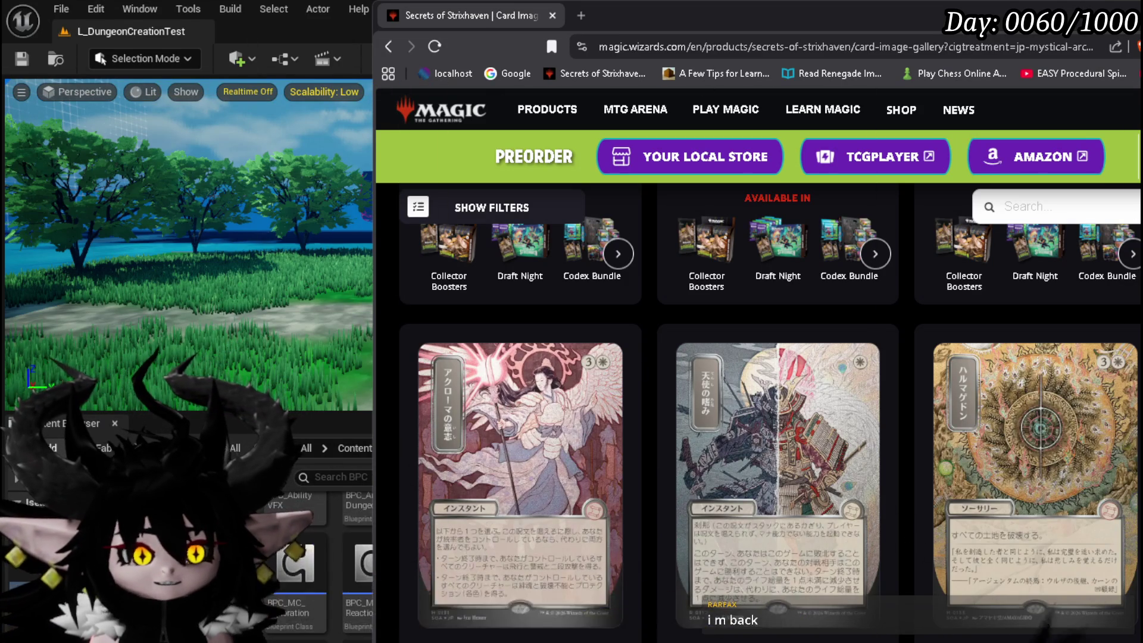
key("alt+Tab")
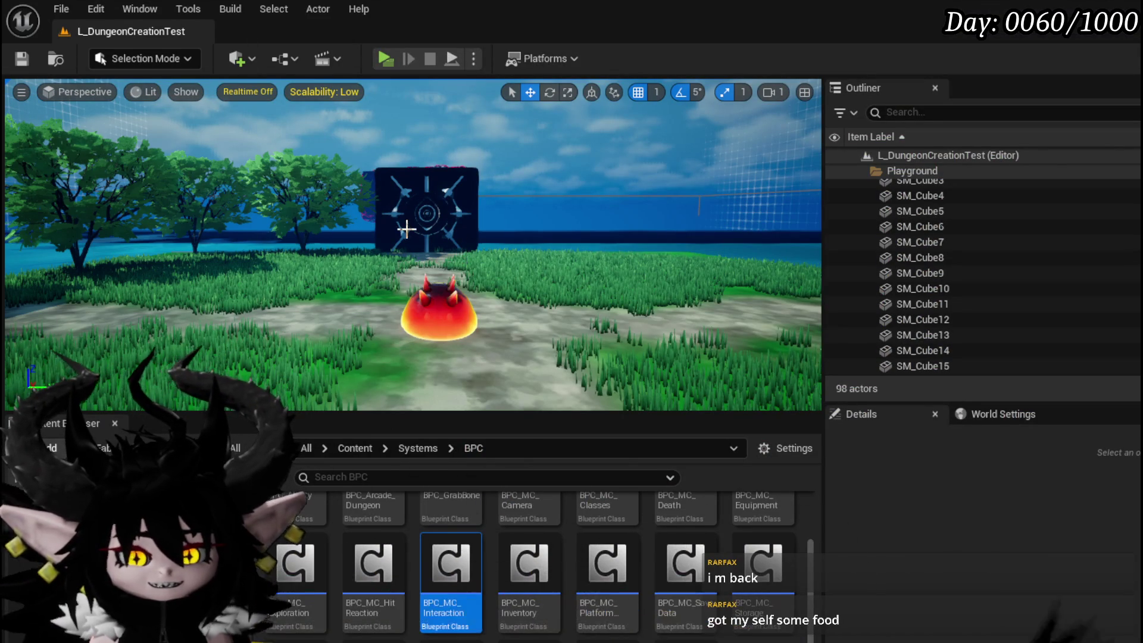
Save L_DungeonCreationTest from the toolbar and pan the viewport camera around the level.
left_click(21, 59)
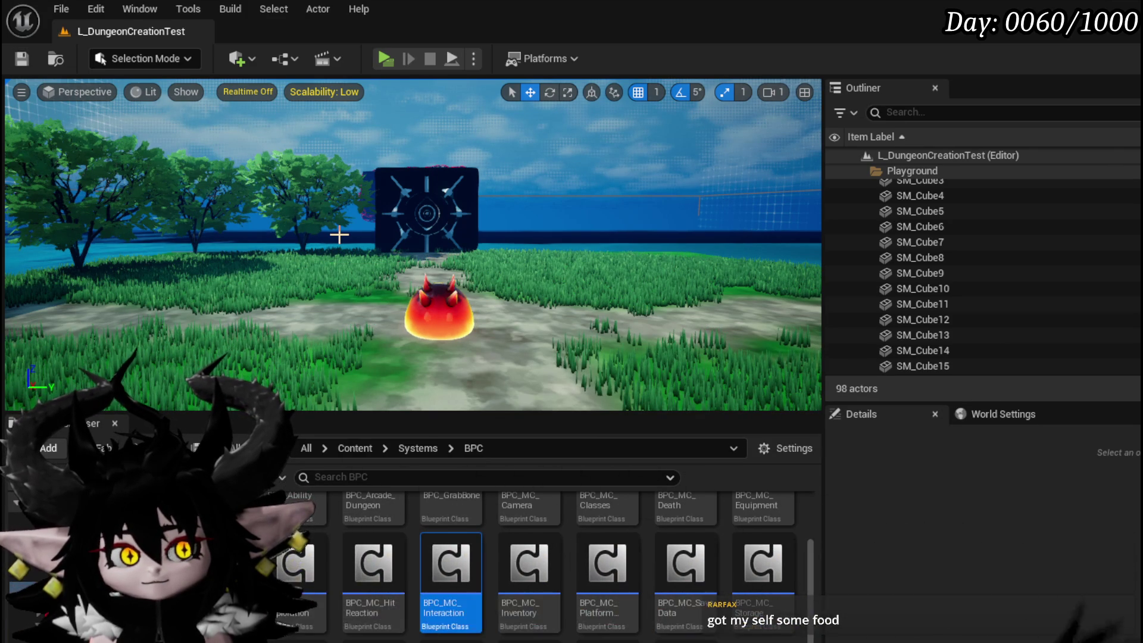
mouse_move(340, 234)
left_mouse_down()
mouse_move(404, 241)
mouse_move(357, 240)
mouse_move(405, 241)
mouse_move(383, 241)
left_mouse_up()
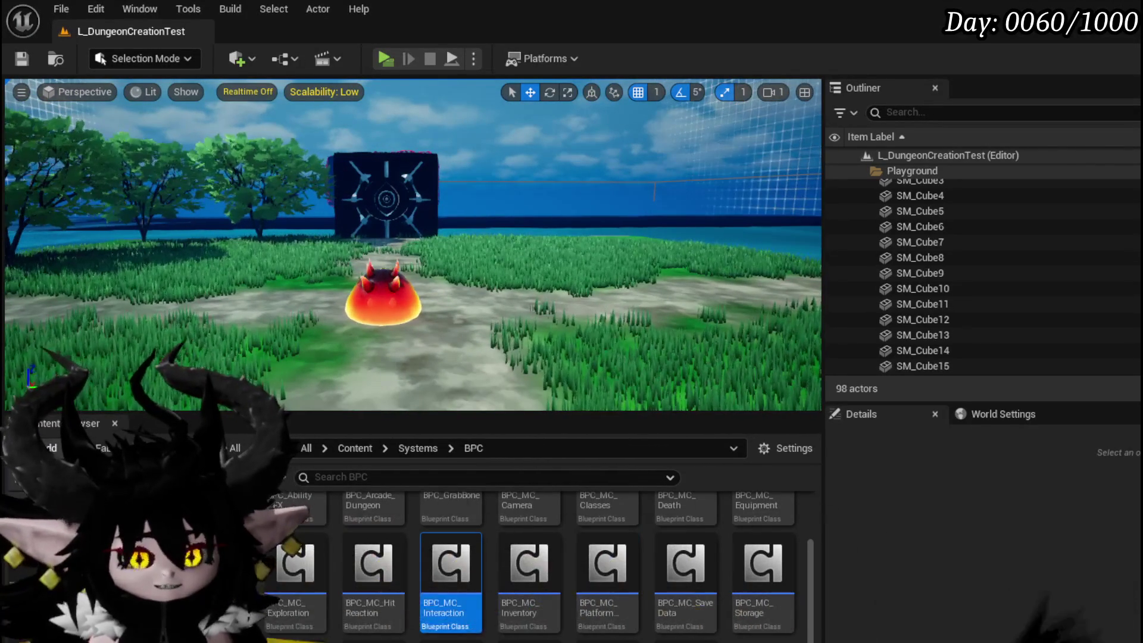
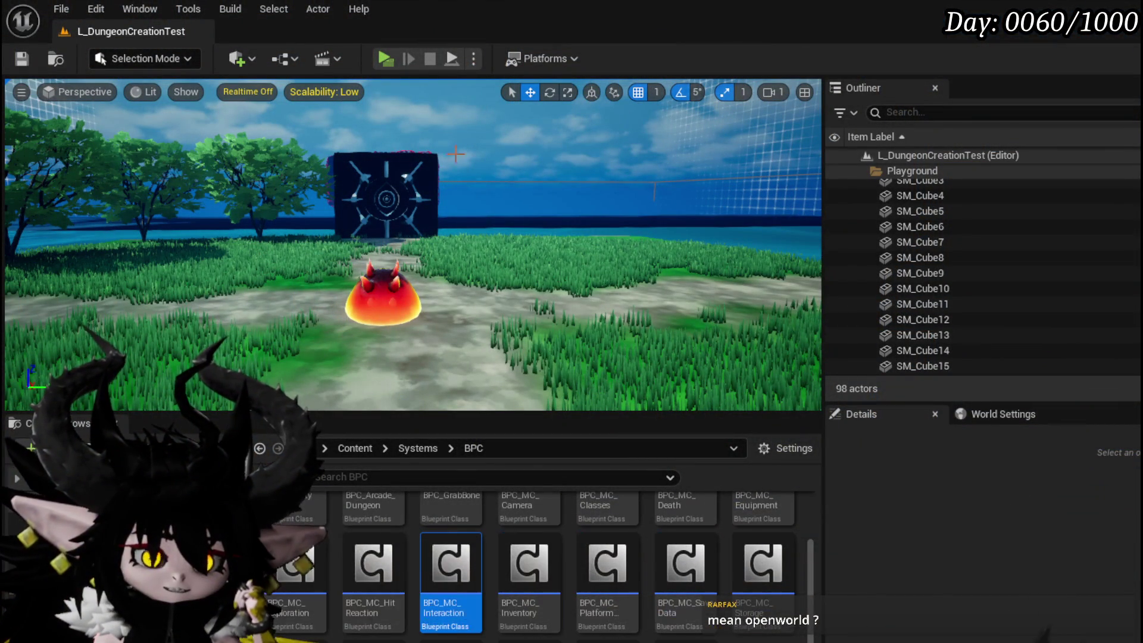
Launch the standalone game preview and run the character through the dark gate into the arena.
left_click(384, 57)
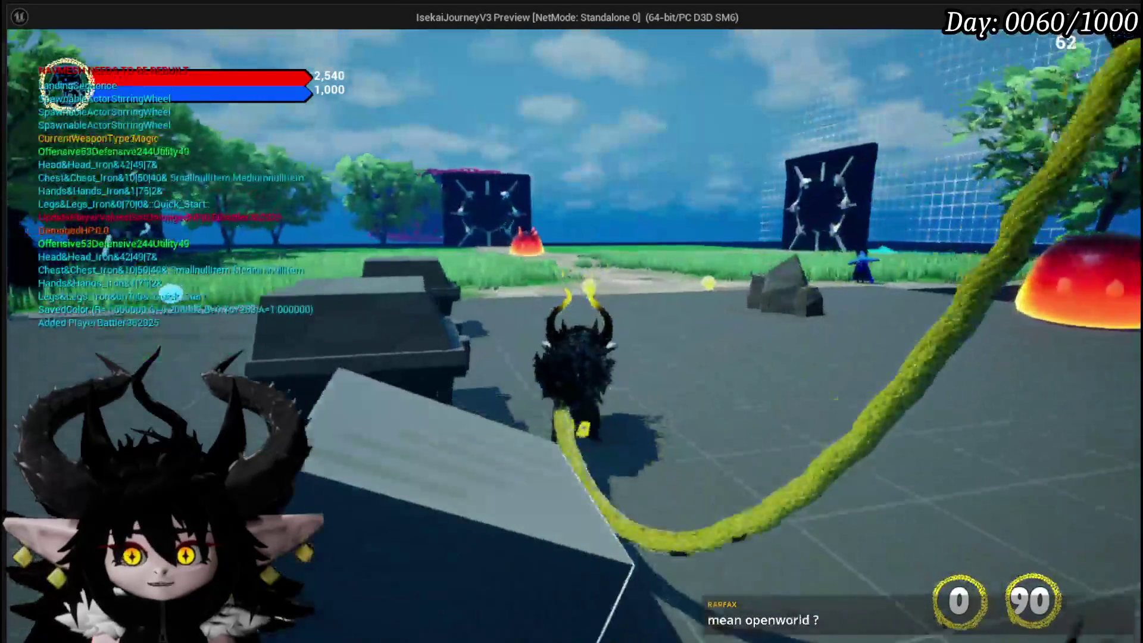
key("w")
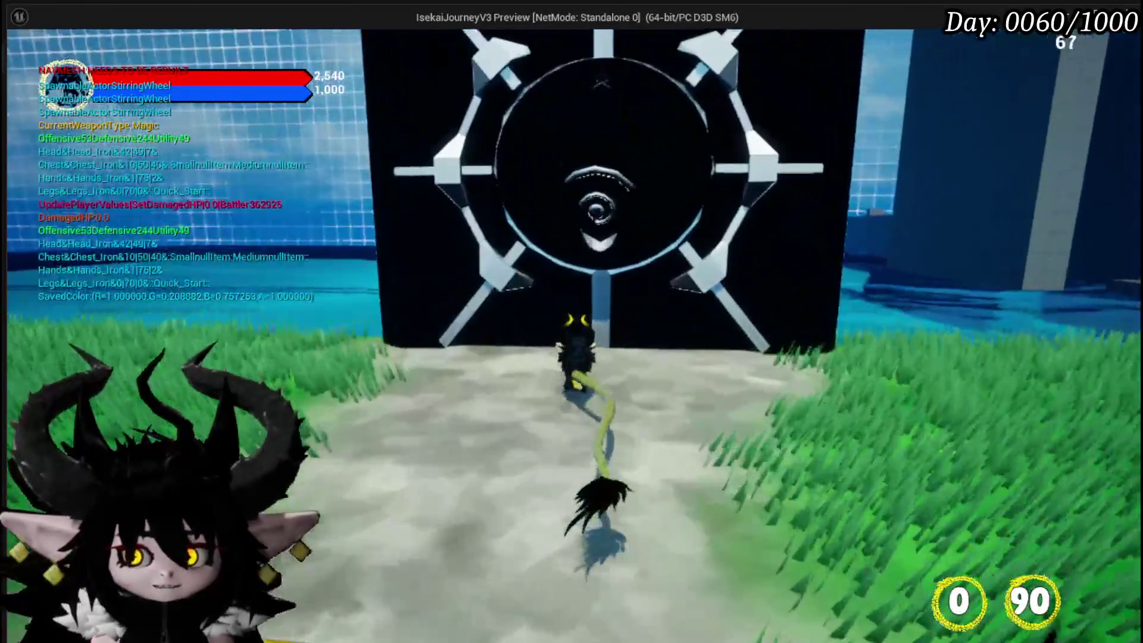
key("a")
key("w")
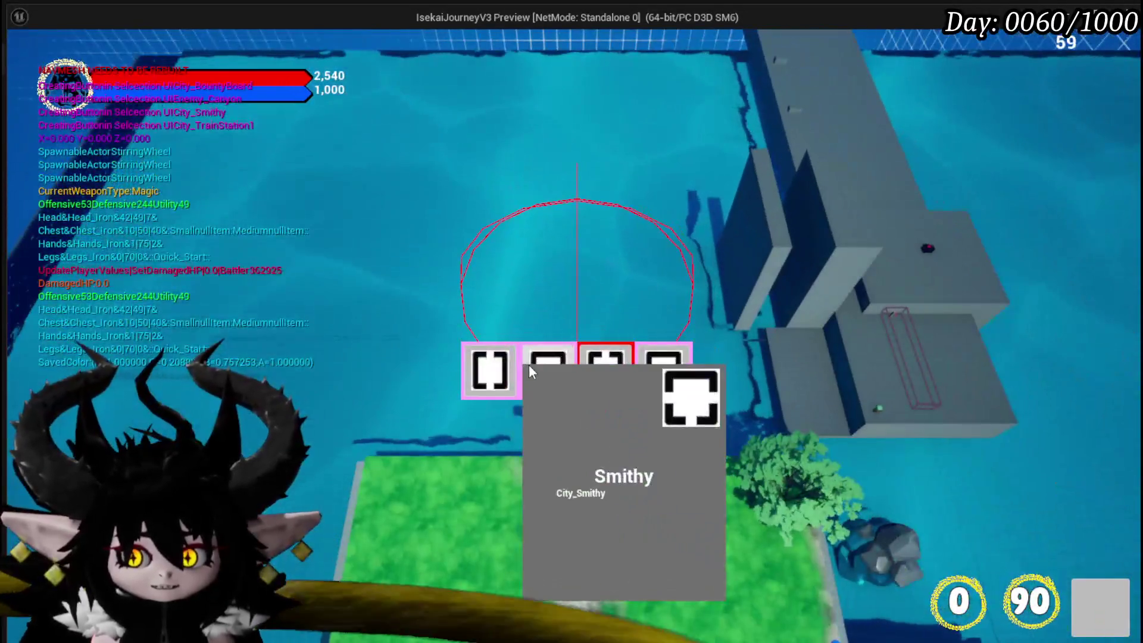
Teleport to the Smithy, then run out of the courtyard across the grass and plaza.
left_click(529, 365)
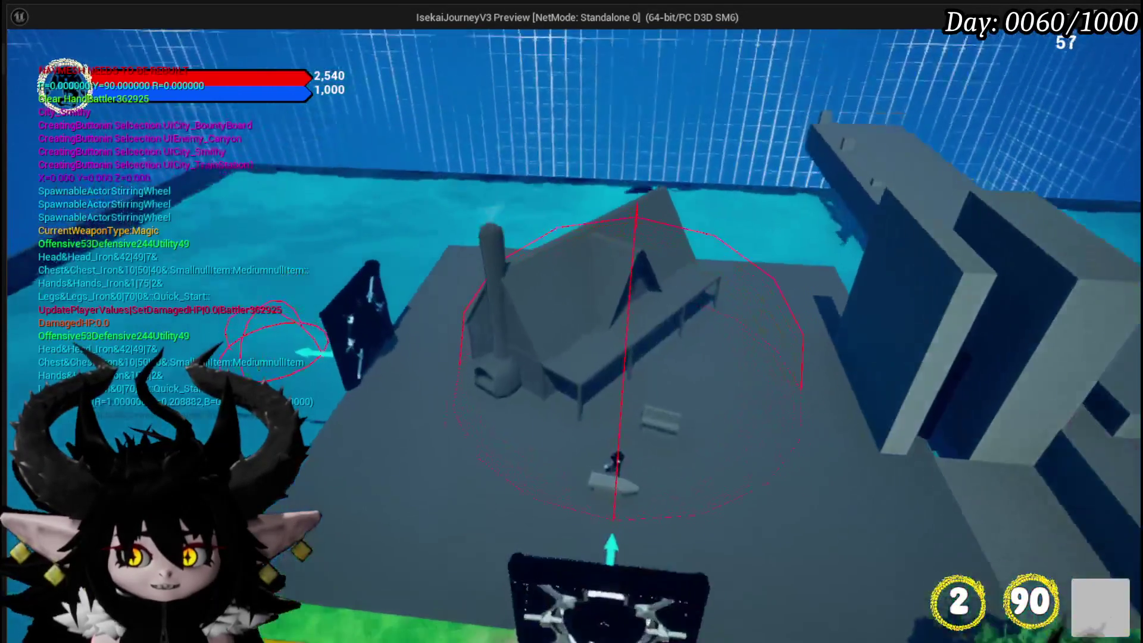
key("w")
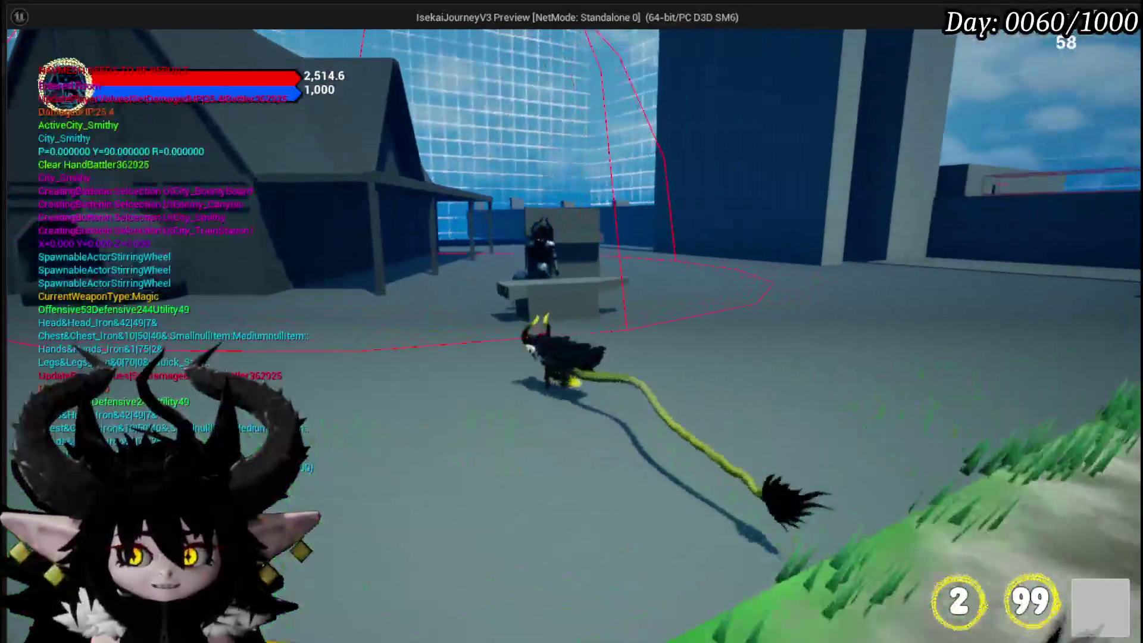
key("w")
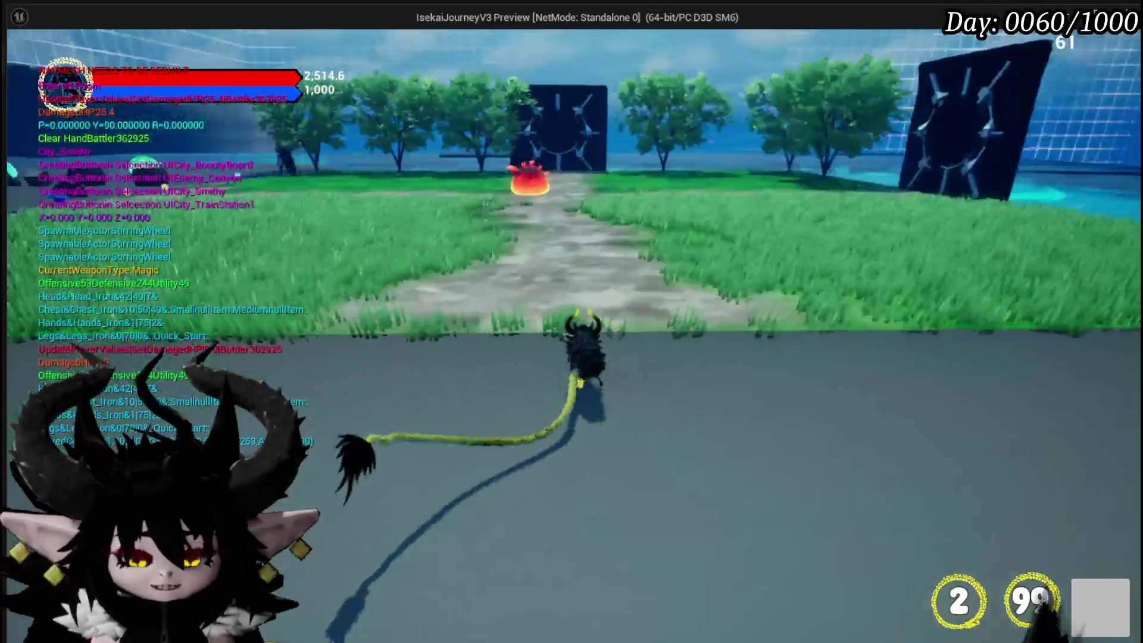
key("w")
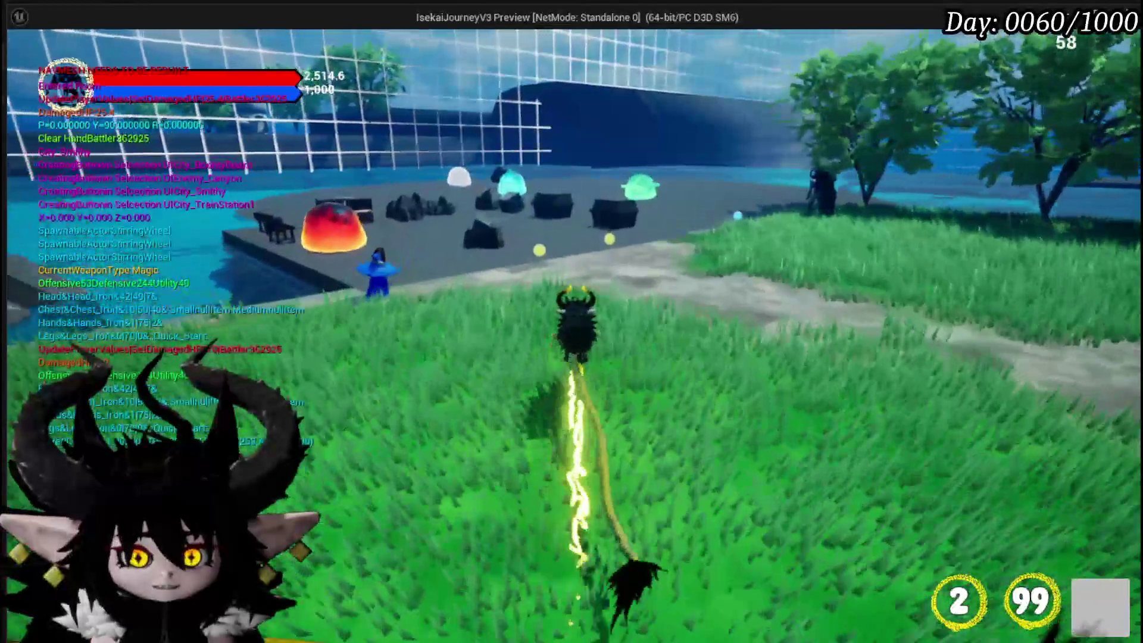
key("w")
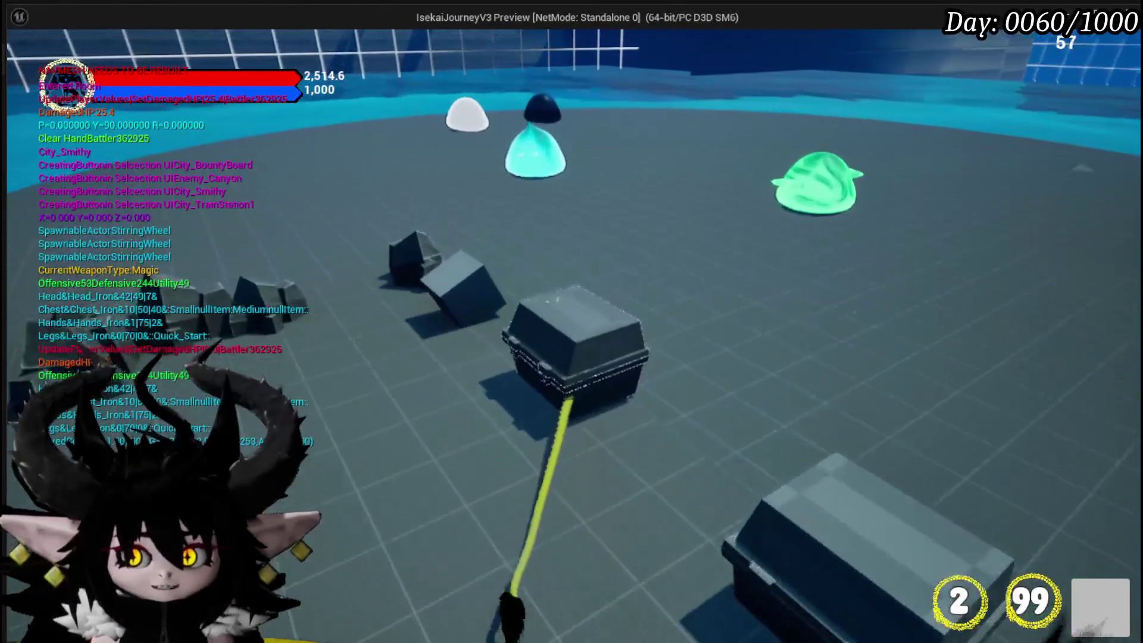
key("w")
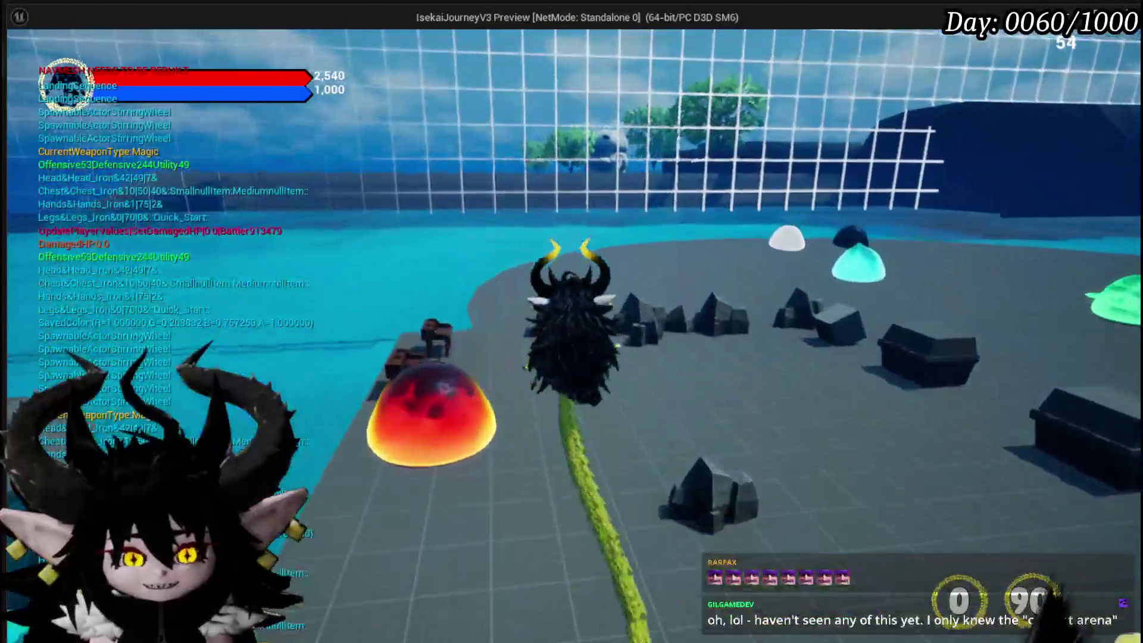
Load the saved ship in build view, then copy its propeller onto the lower hull.
key("e")
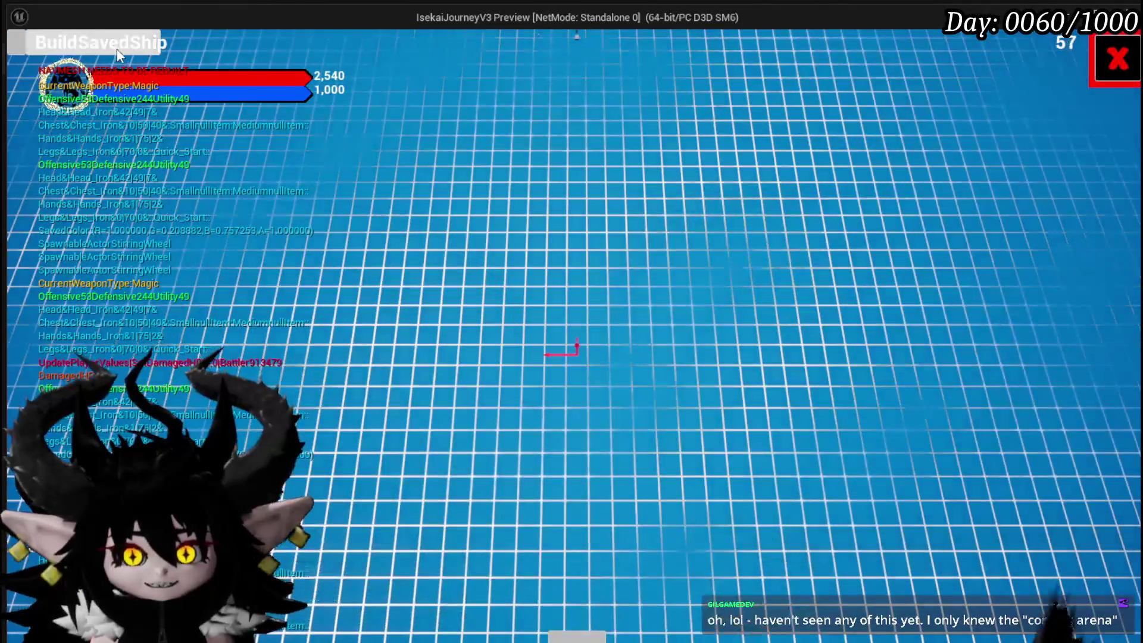
left_click(117, 50)
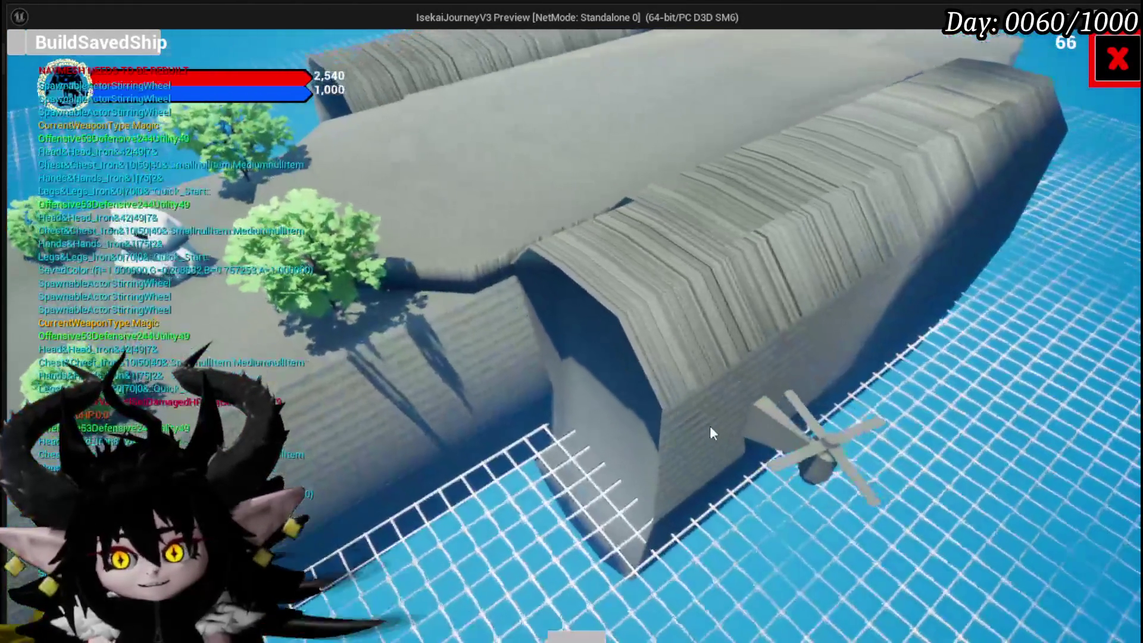
left_click(806, 438)
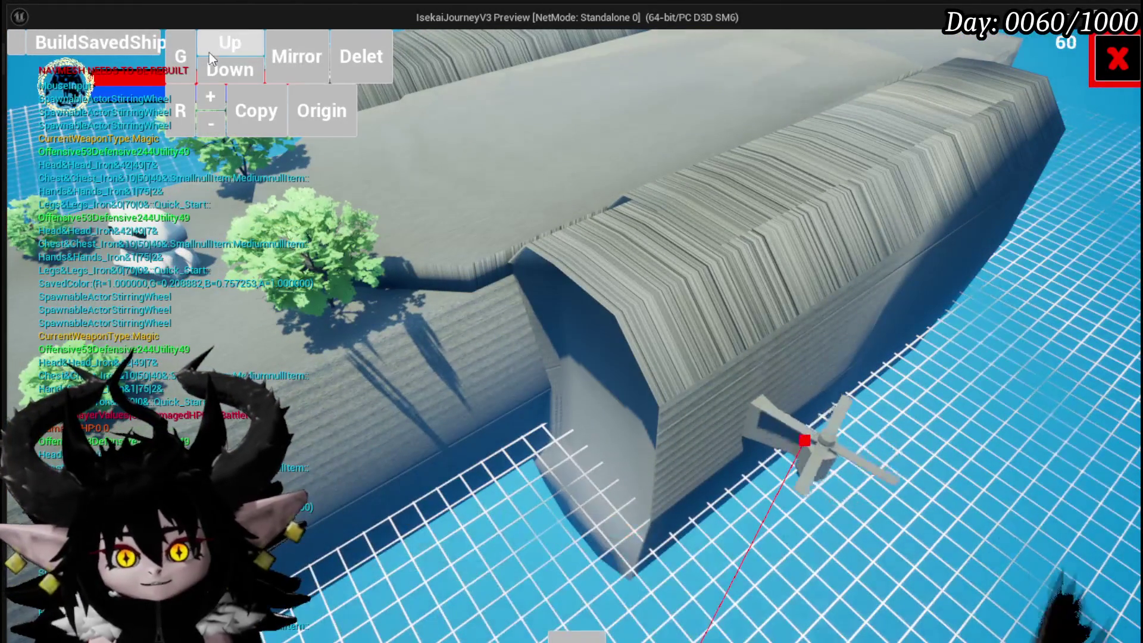
left_click(291, 93)
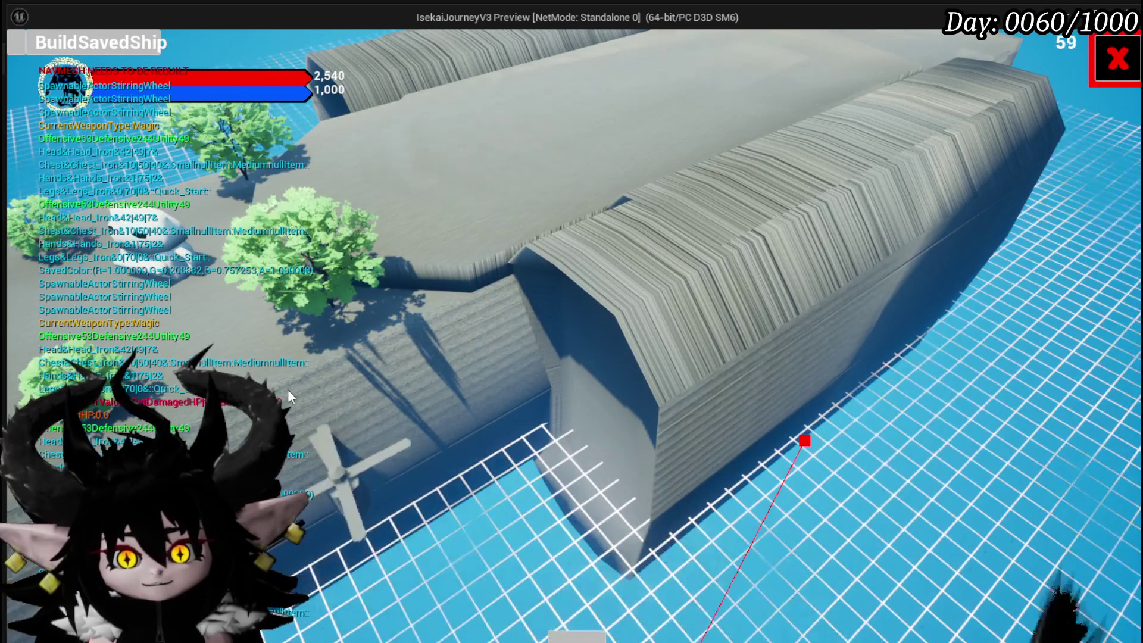
left_click(348, 500)
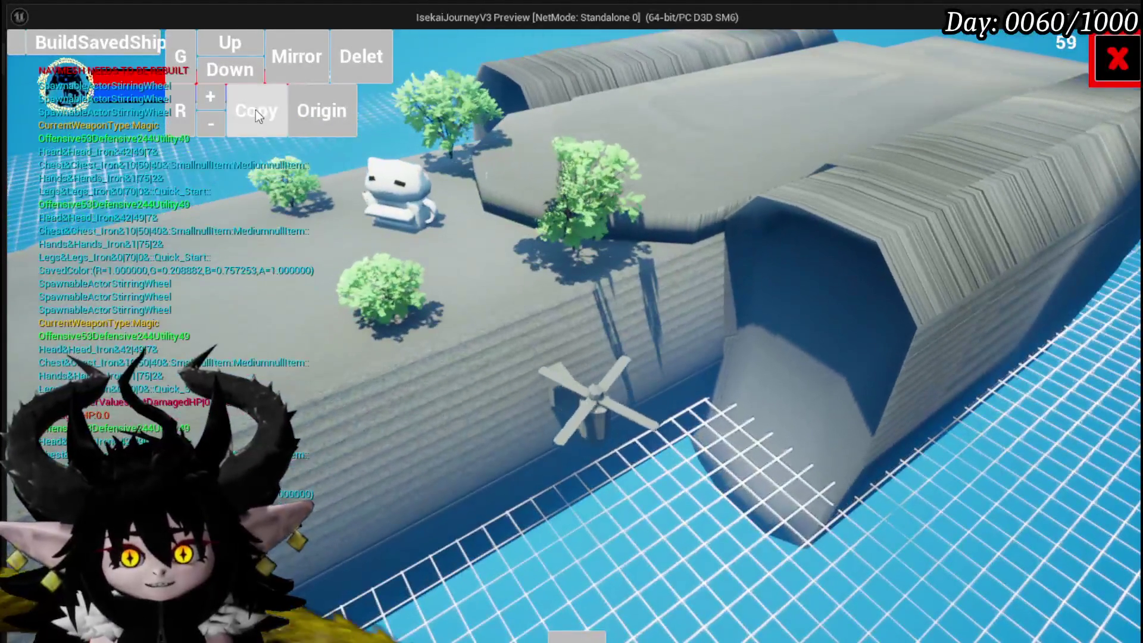
left_click(256, 110)
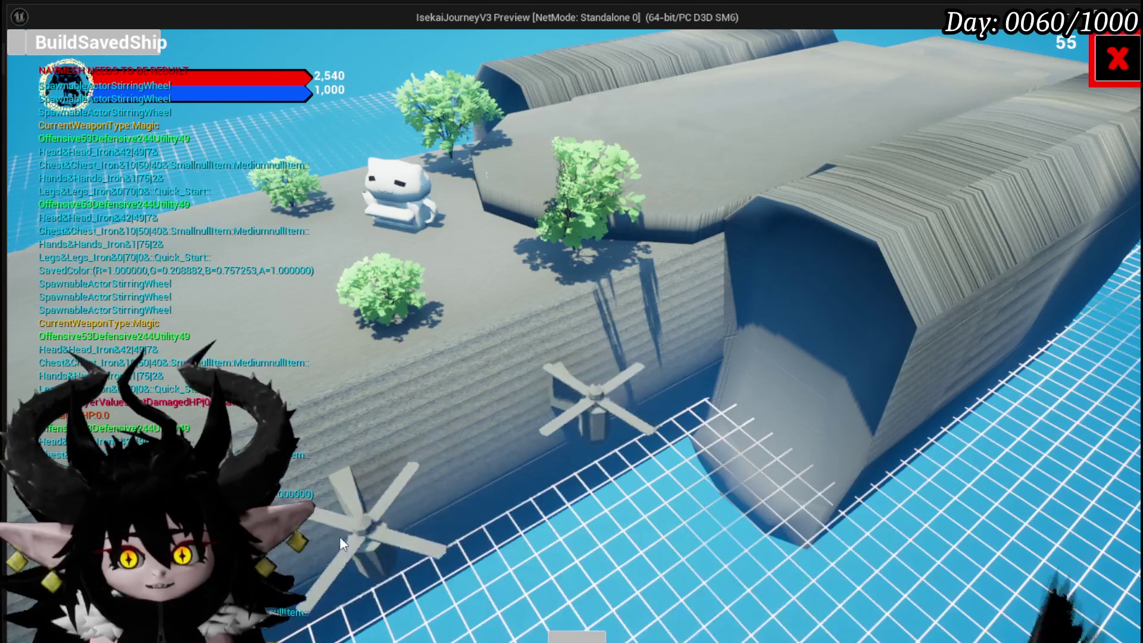
left_click(334, 538)
Place another propeller copy on the hull, mirror the lower propeller, and exit build mode.
left_click(685, 488)
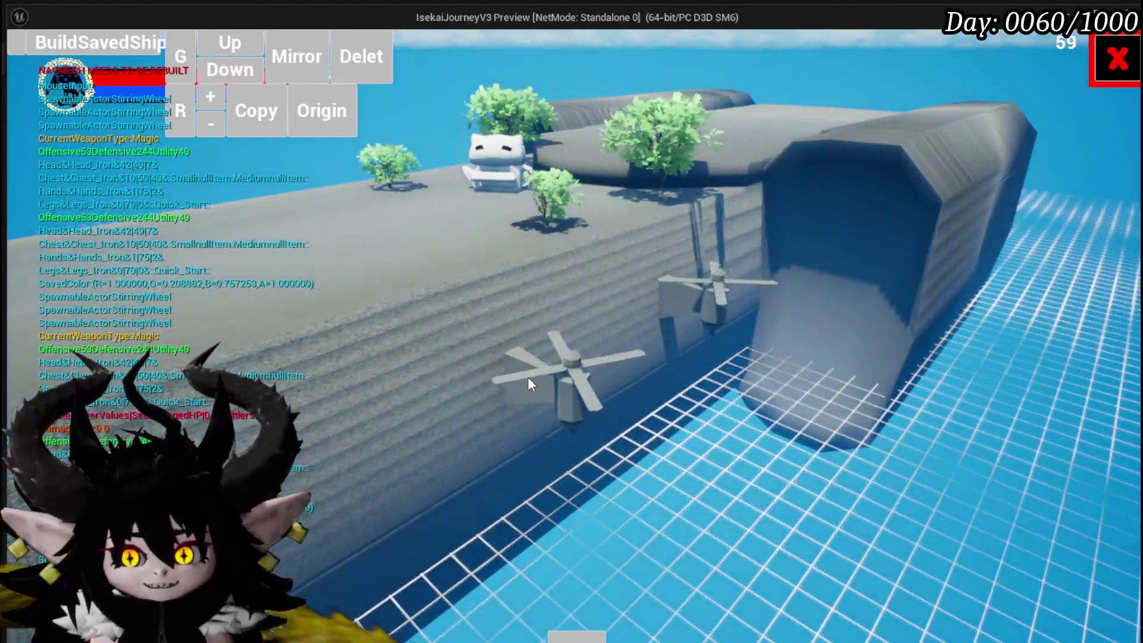
left_click(528, 376)
left_click(512, 369)
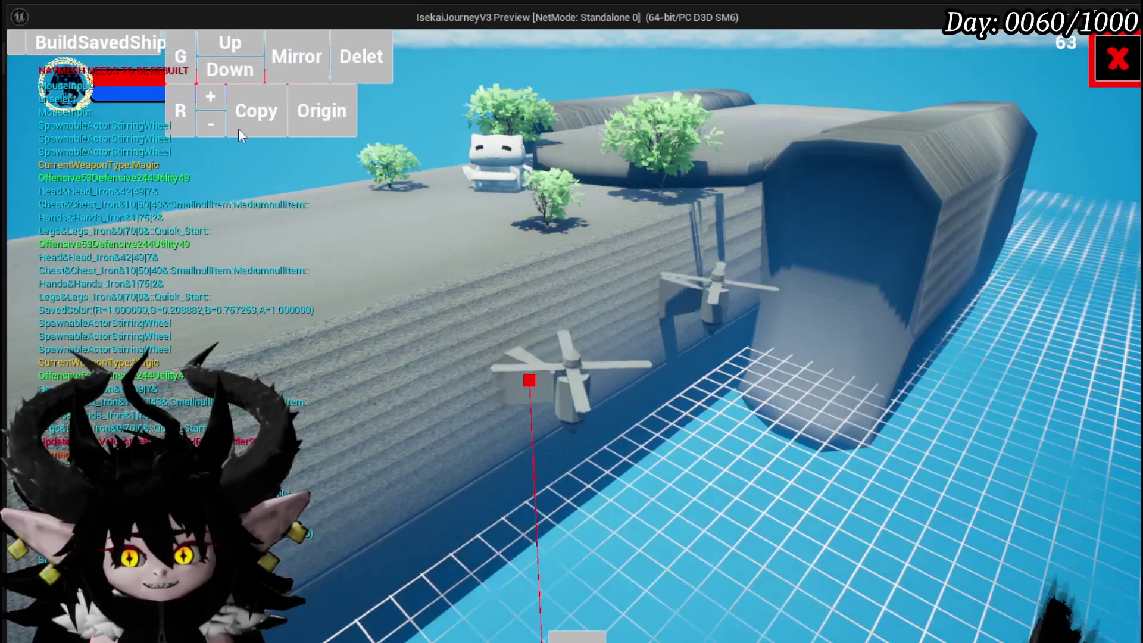
left_click(250, 110)
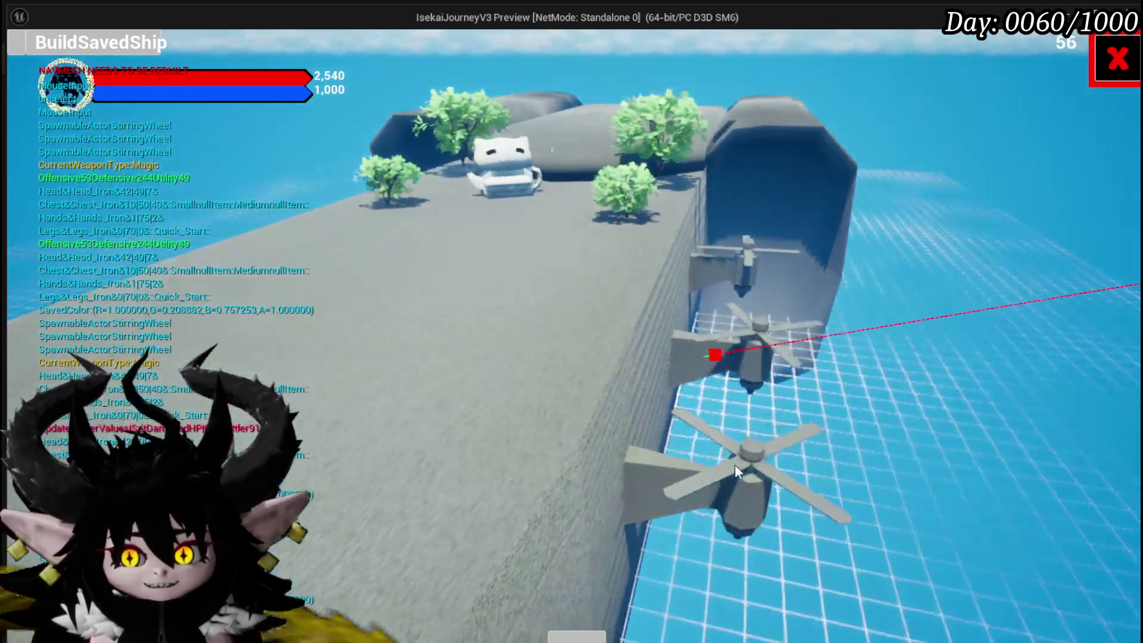
left_click(733, 481)
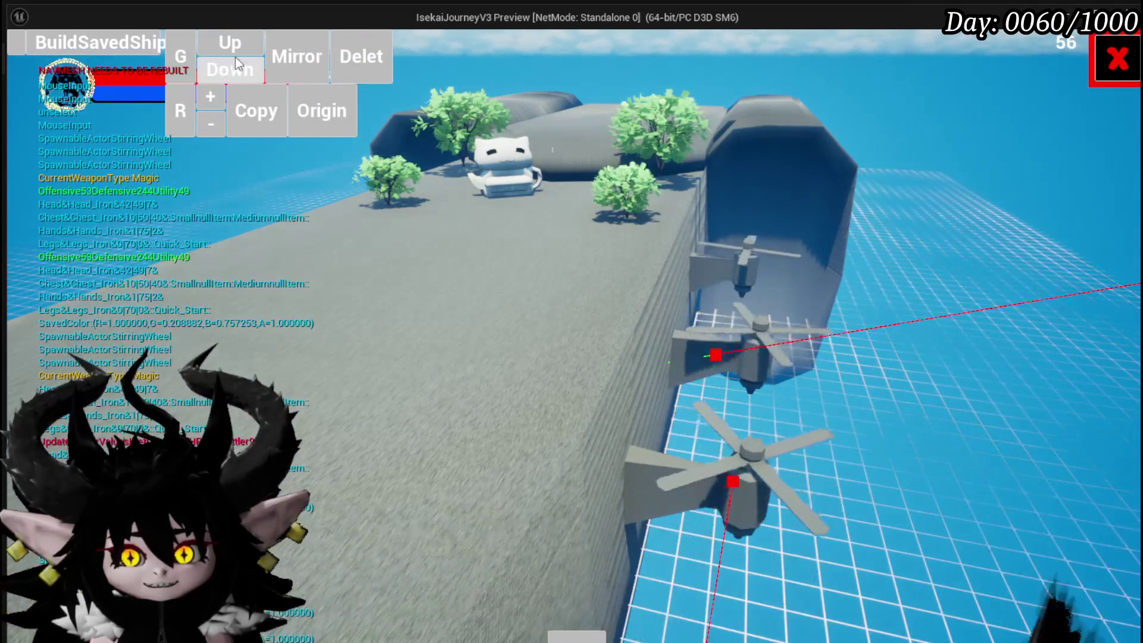
left_click(285, 59)
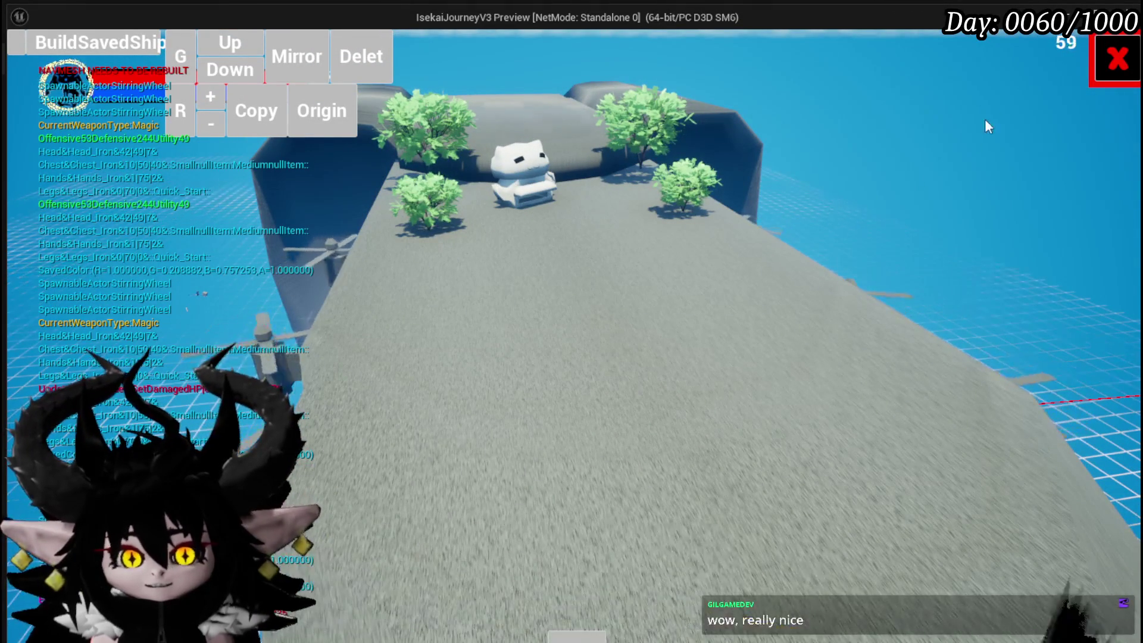
left_click(1118, 58)
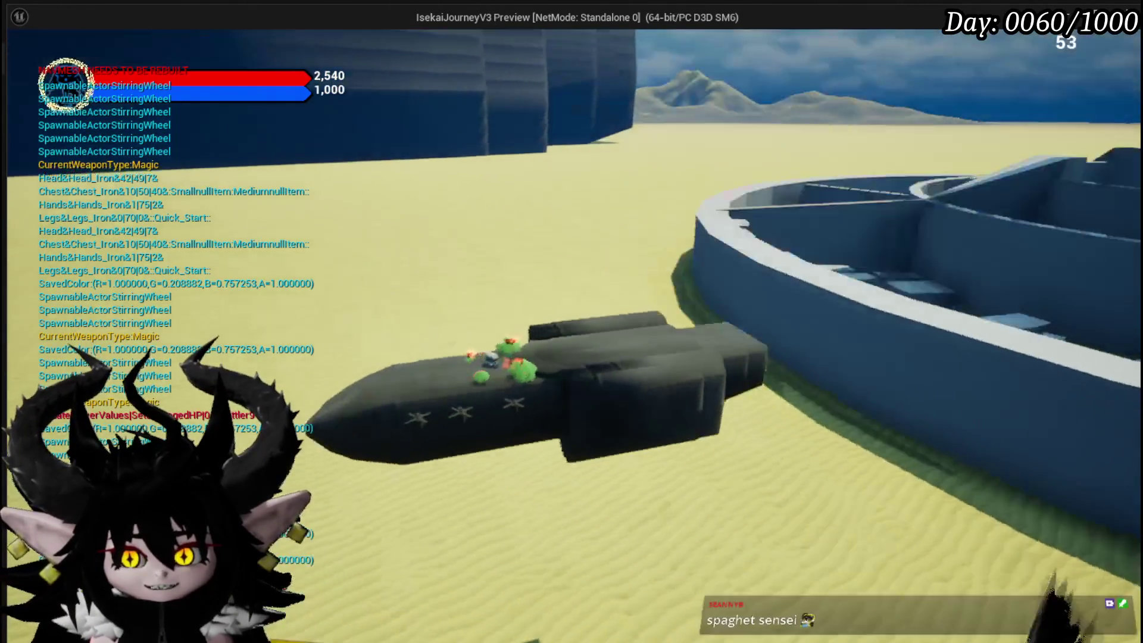
Stop the game preview with Esc to return to the L_DungeonCreationTest level editor.
key("Escape")
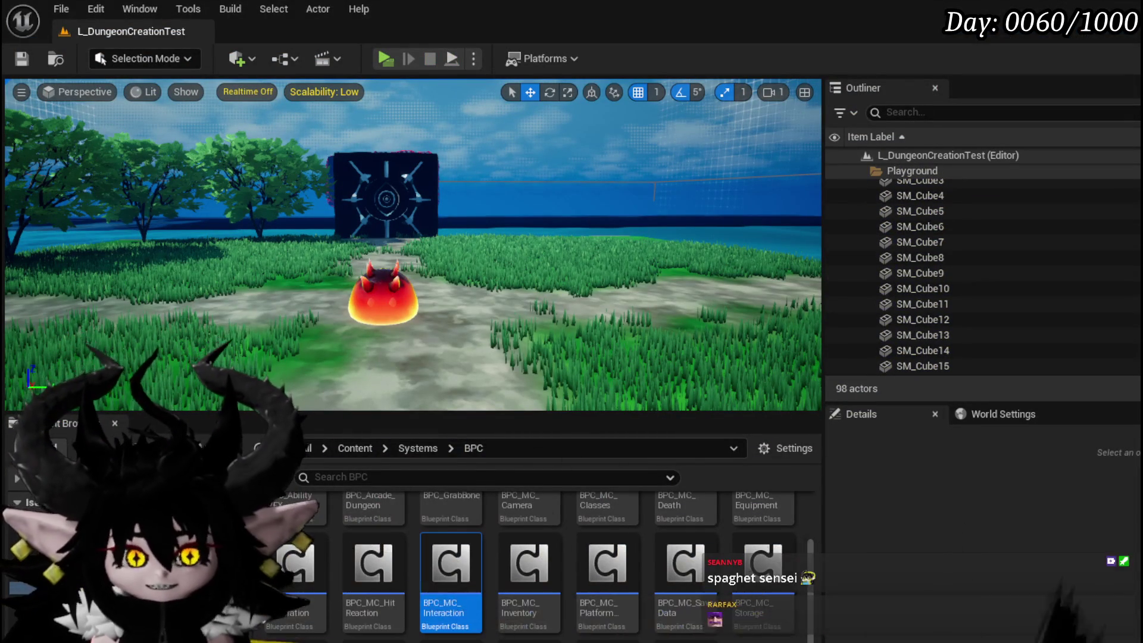
Save the level, then open AbilityWeaponSet from the AbilitySystem Structure folder.
left_click(21, 59)
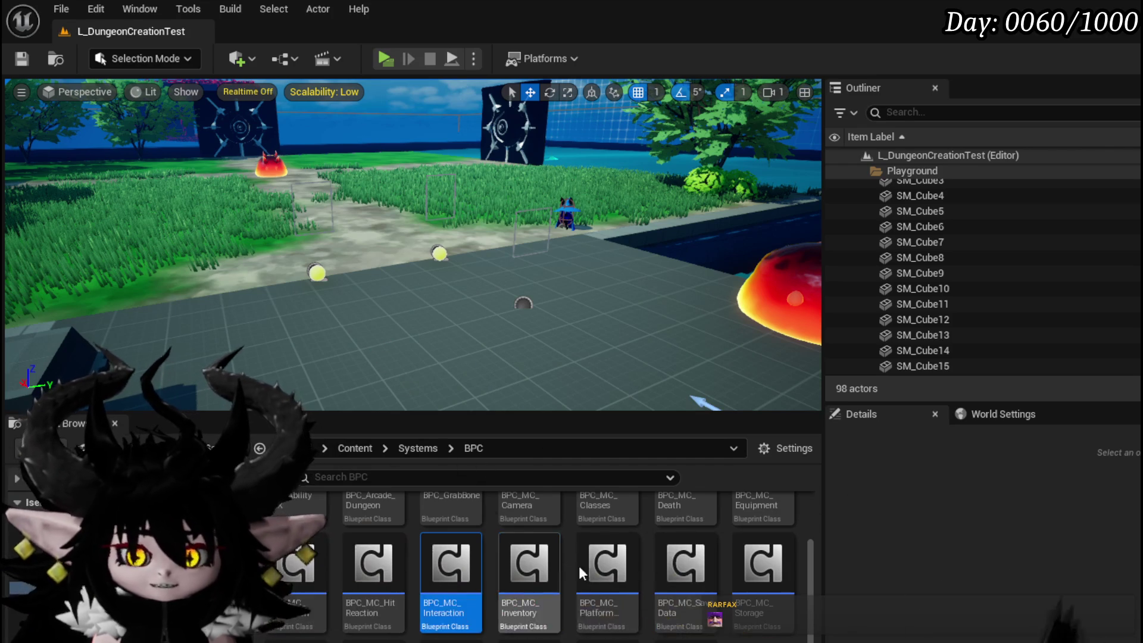
scroll(437, 527, "up", 1)
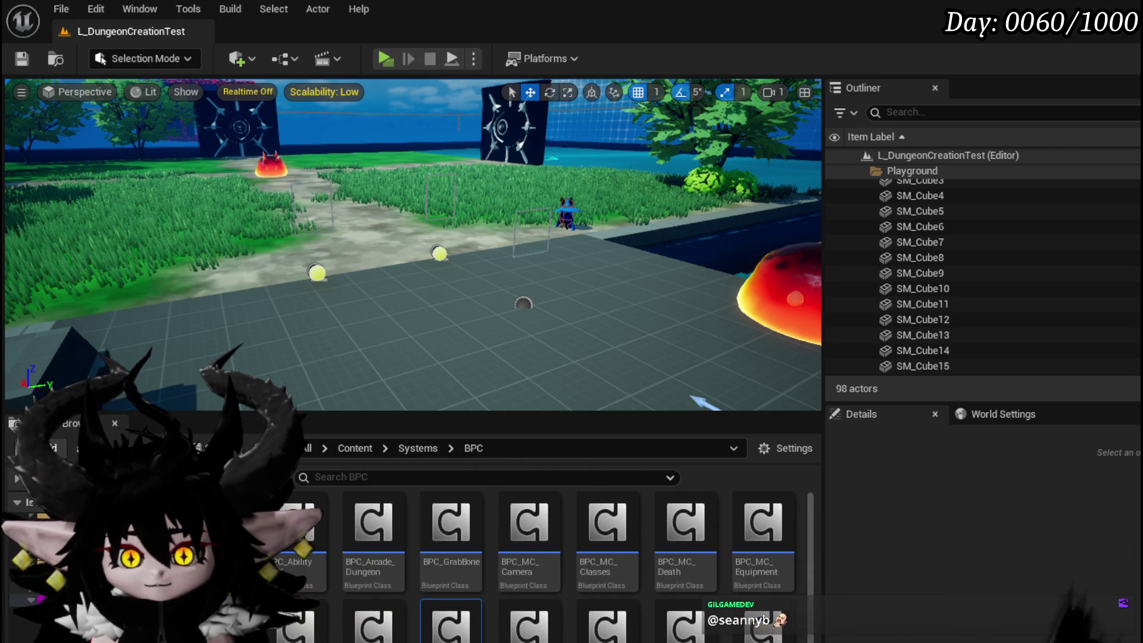
scroll(768, 551, "down", 1)
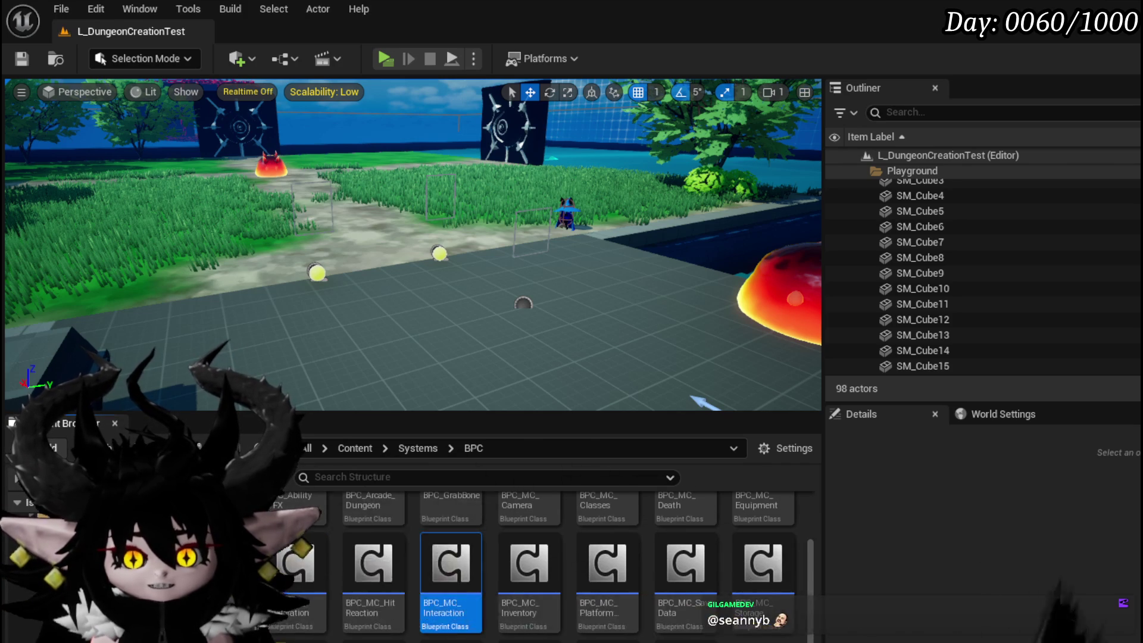
left_click(333, 515)
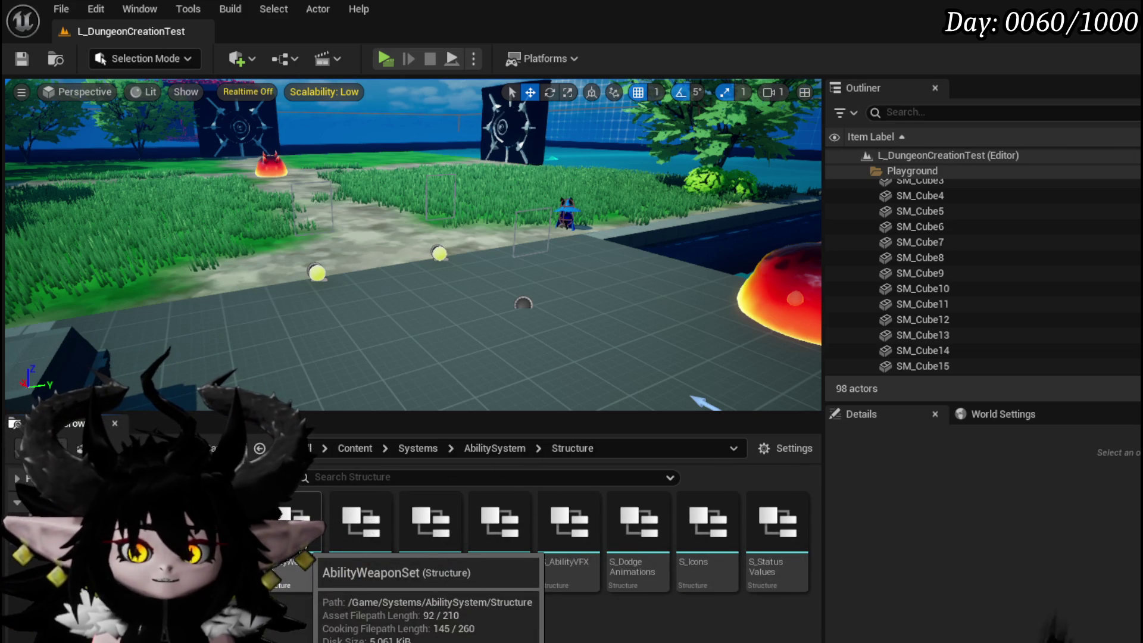
double_click(297, 536)
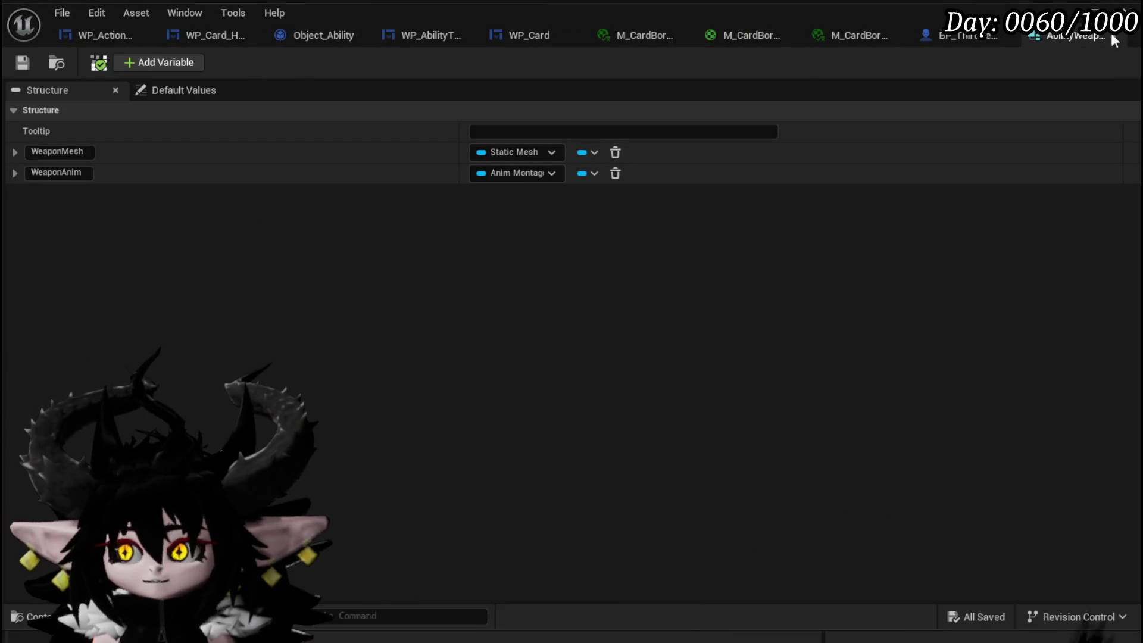
Close the AbilityWeaponSet structure editor and go back to the editor.
left_click(1125, 10)
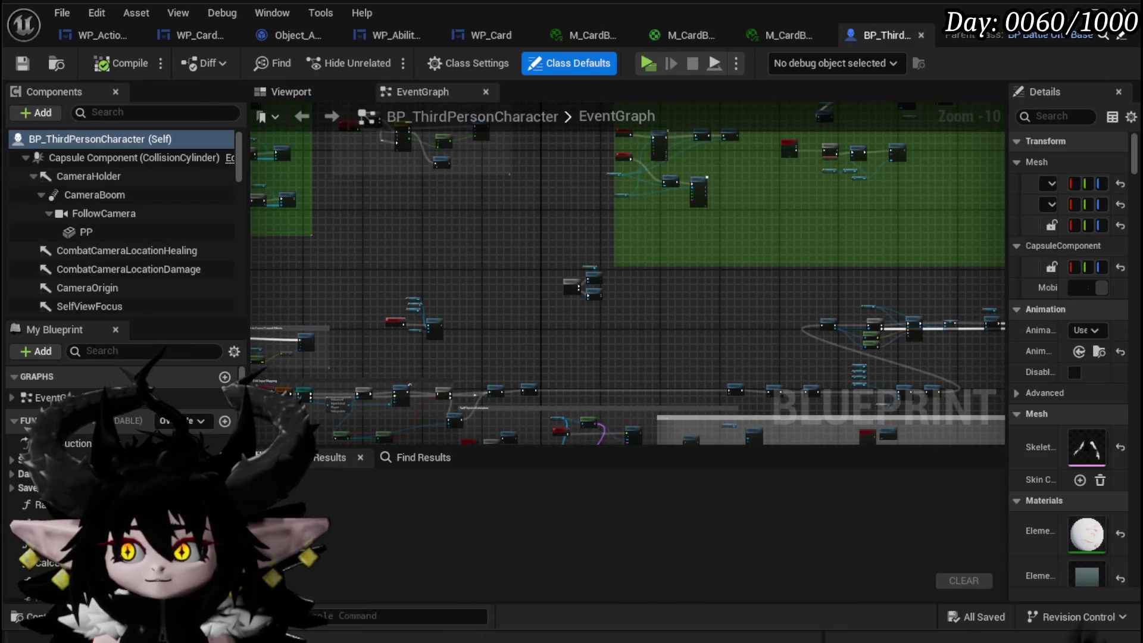
left_click(1124, 10)
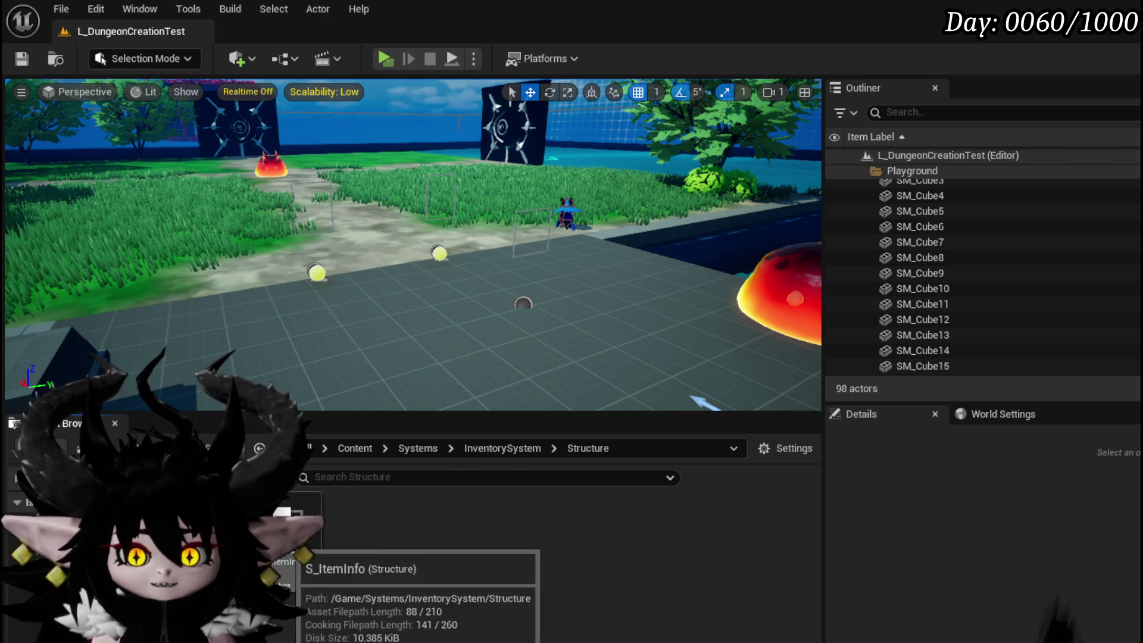
Open S_ItemInfo and look over its ToolTipp, ItemType and ItemRarity field names.
double_click(294, 536)
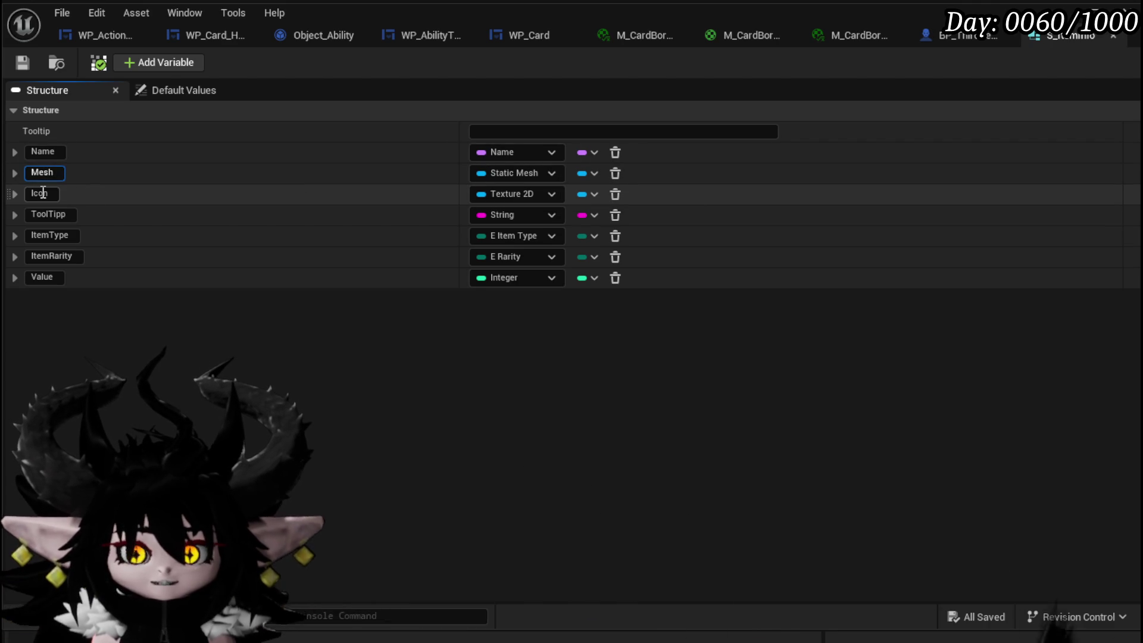
double_click(48, 213)
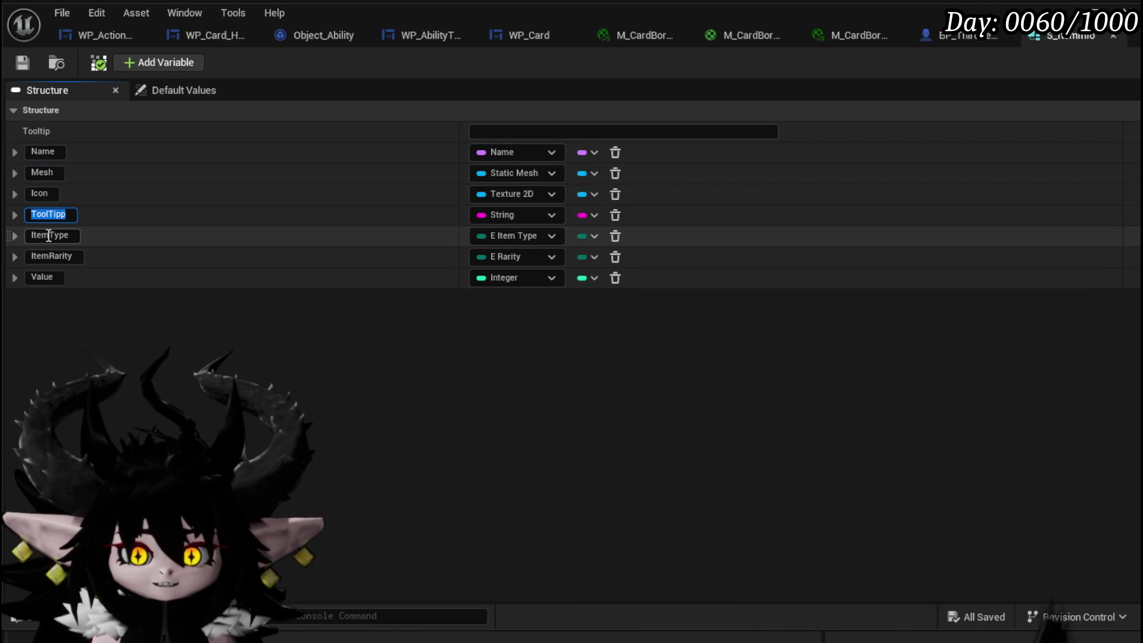
double_click(49, 237)
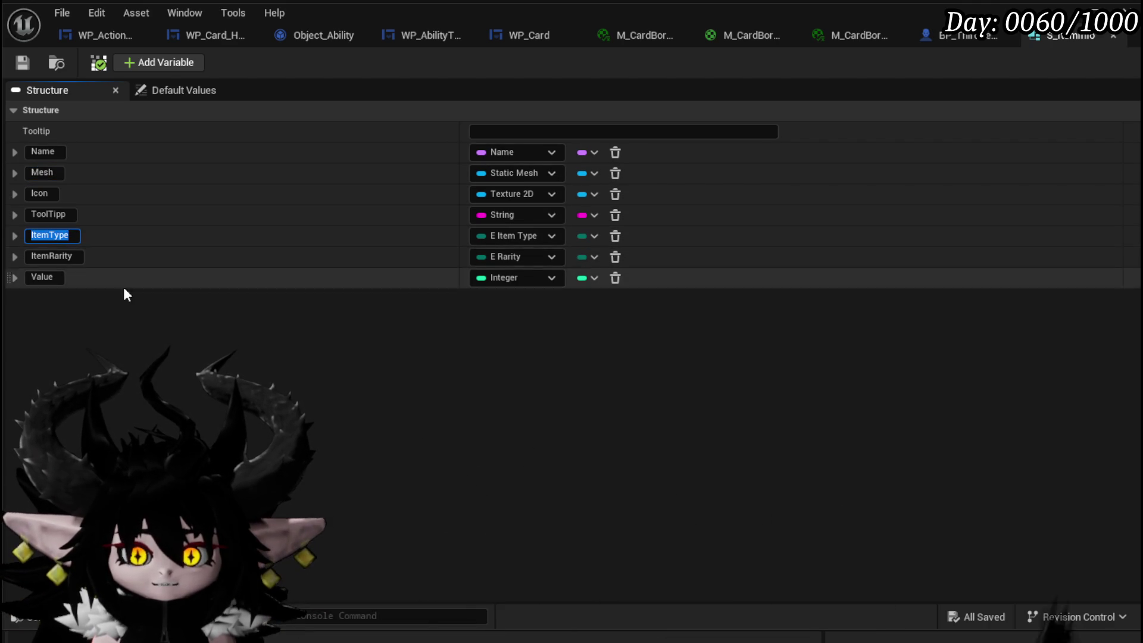
double_click(56, 256)
left_click(127, 380)
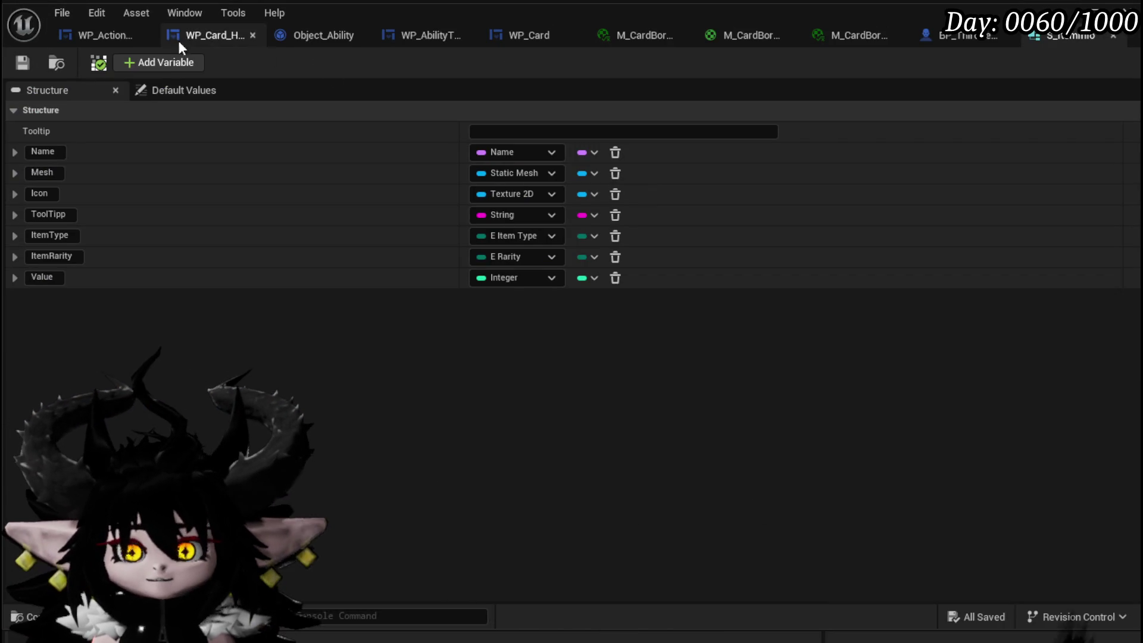
Search 'make iteminfo' in BP_ThirdPersonCharacter's EventGraph and add a Make S Item Info node.
left_click(931, 46)
scroll(609, 315, "down", 2)
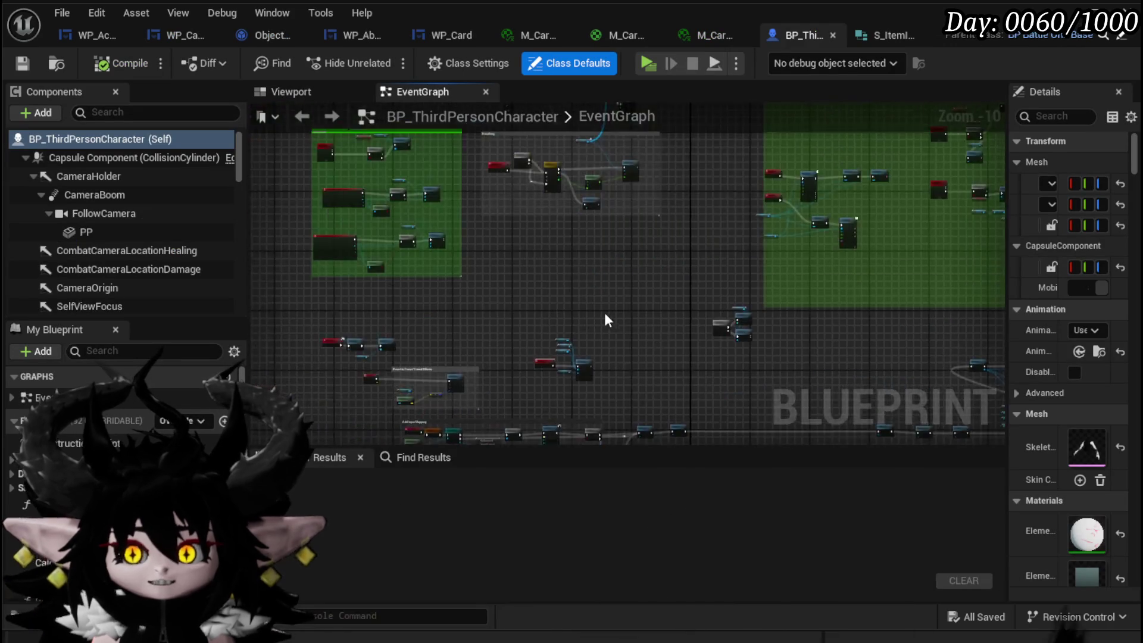
right_click(483, 256)
type("get Itemin")
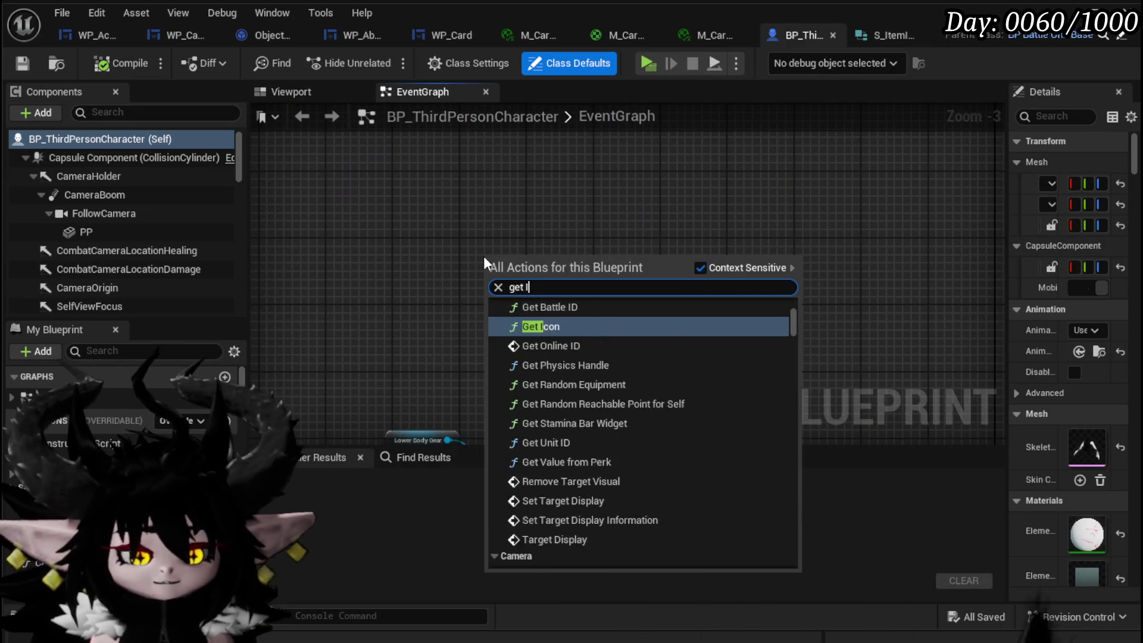
key("BackSpace")
key("BackSpace")
key("BackSpace")
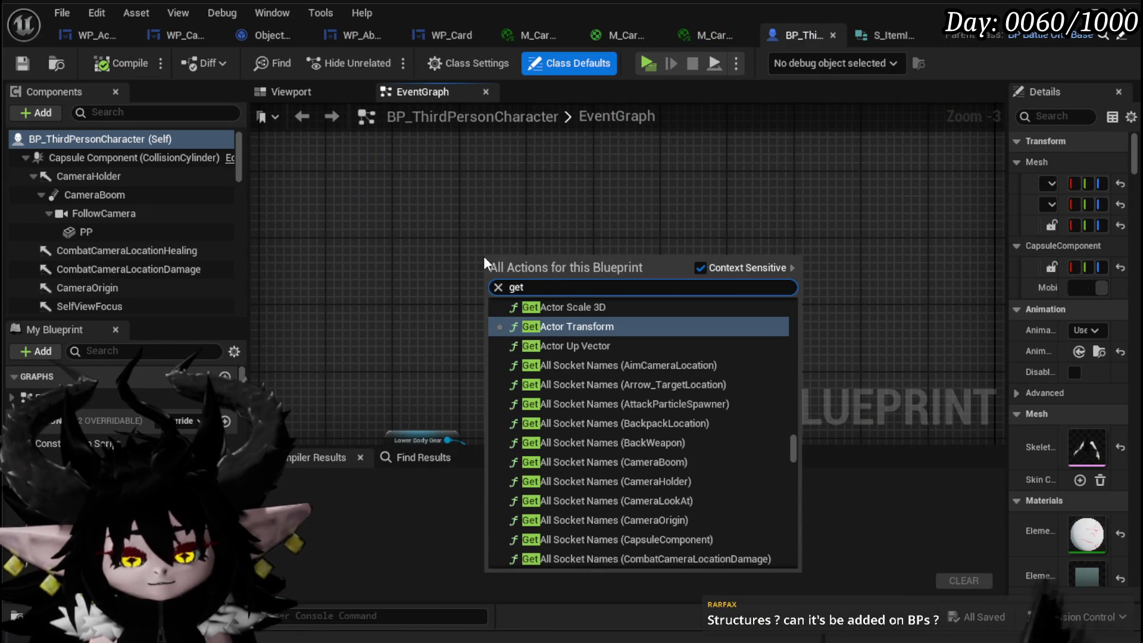
key("BackSpace")
key("BackSpace")
key("BackSpace")
key("BackSpace")
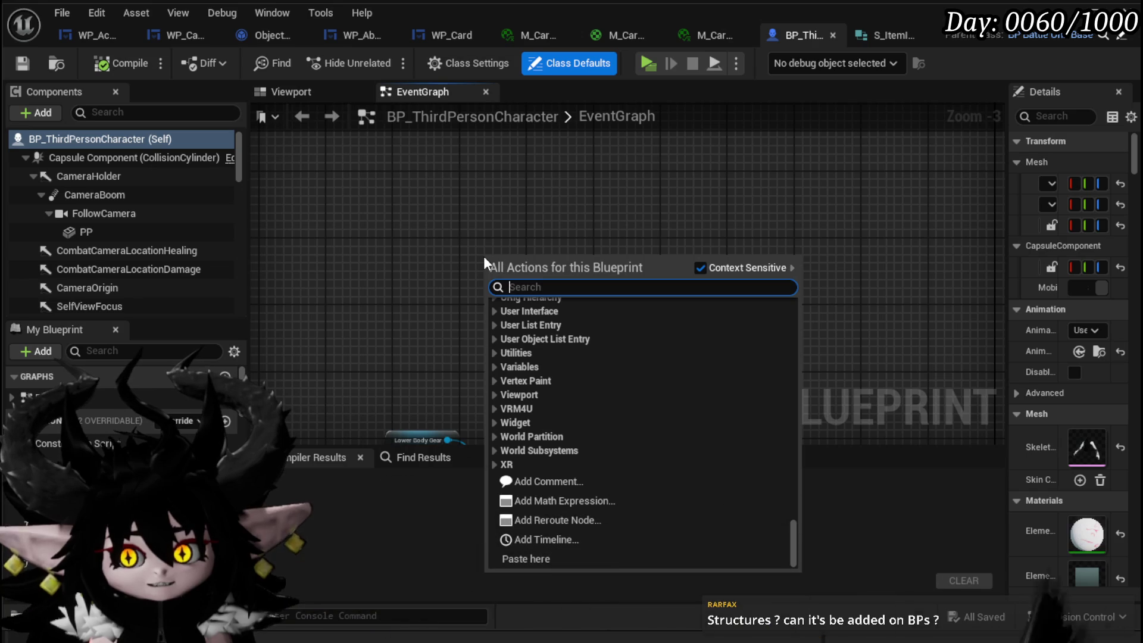
type("make")
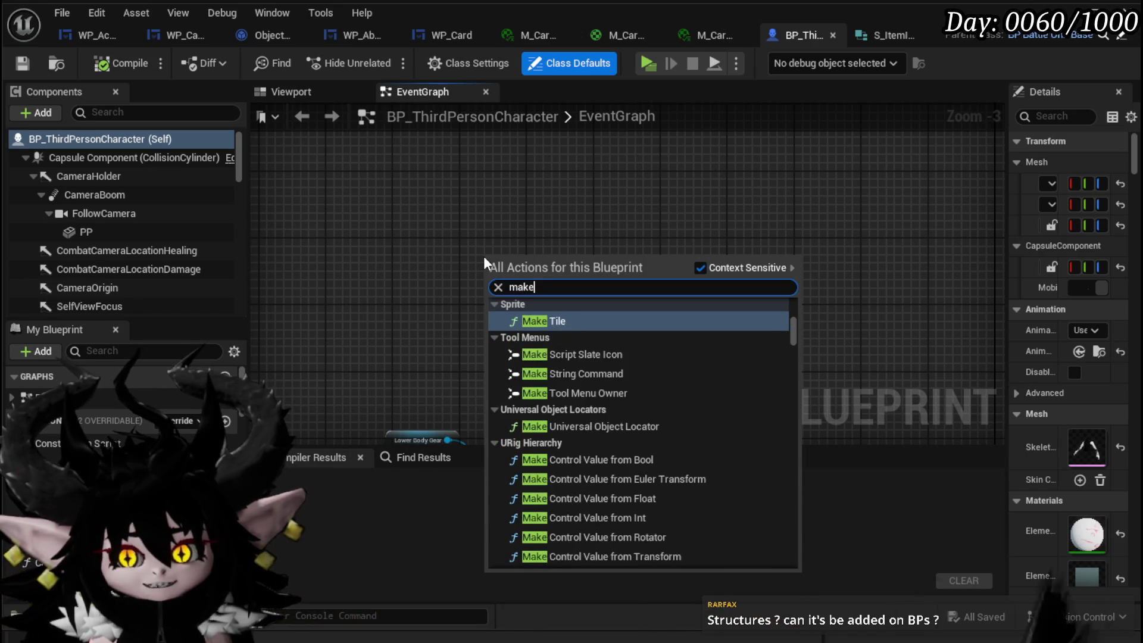
type(" iteminfo")
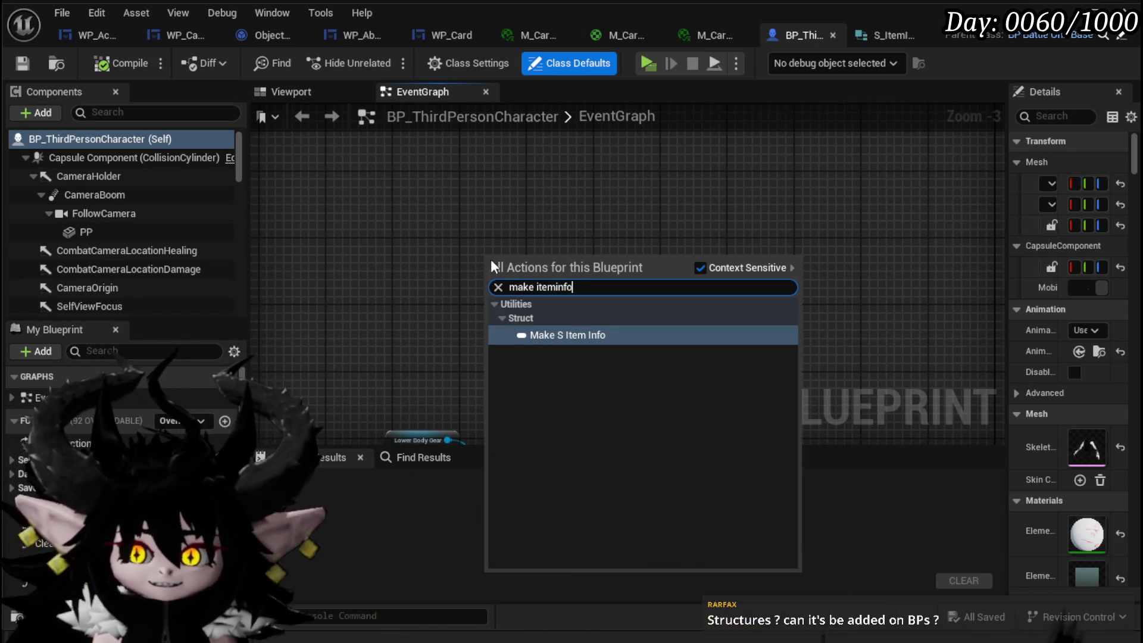
left_click(565, 335)
Wire a Break S Item Info node from the Make node's output, showing all its pins.
scroll(551, 344, "up", 3)
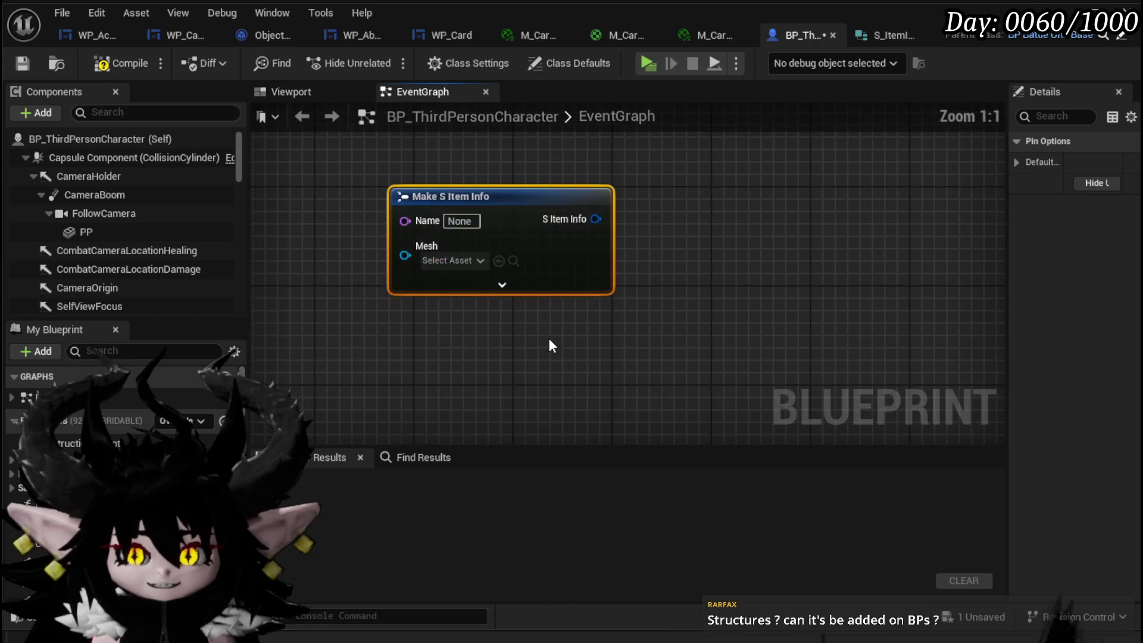
left_click_drag(580, 231, 670, 270)
type("brea")
left_click(733, 336)
left_click(734, 337)
scroll(765, 264, "down", 1)
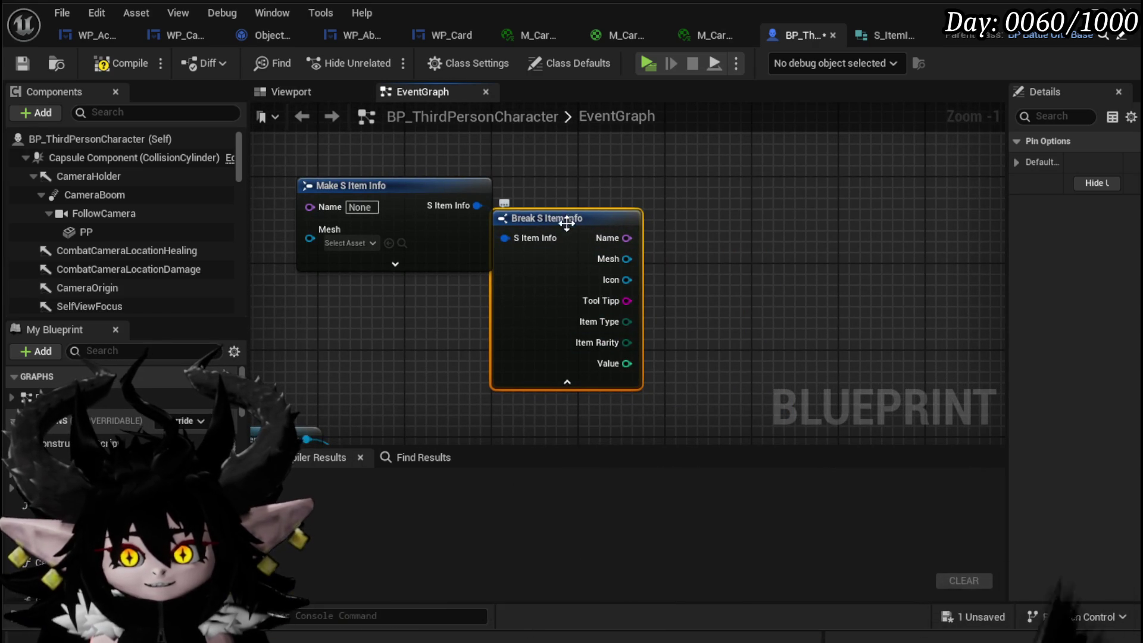
left_click_drag(542, 230, 619, 208)
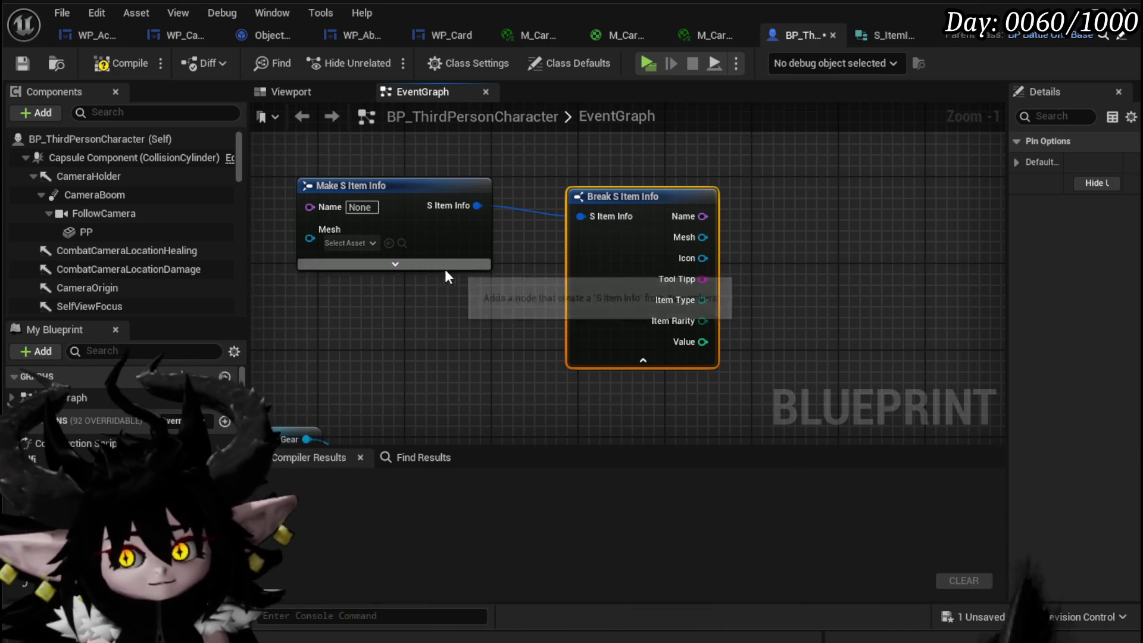
Straighten the wire with Q and shift both S Item Info nodes right together.
left_click(402, 195)
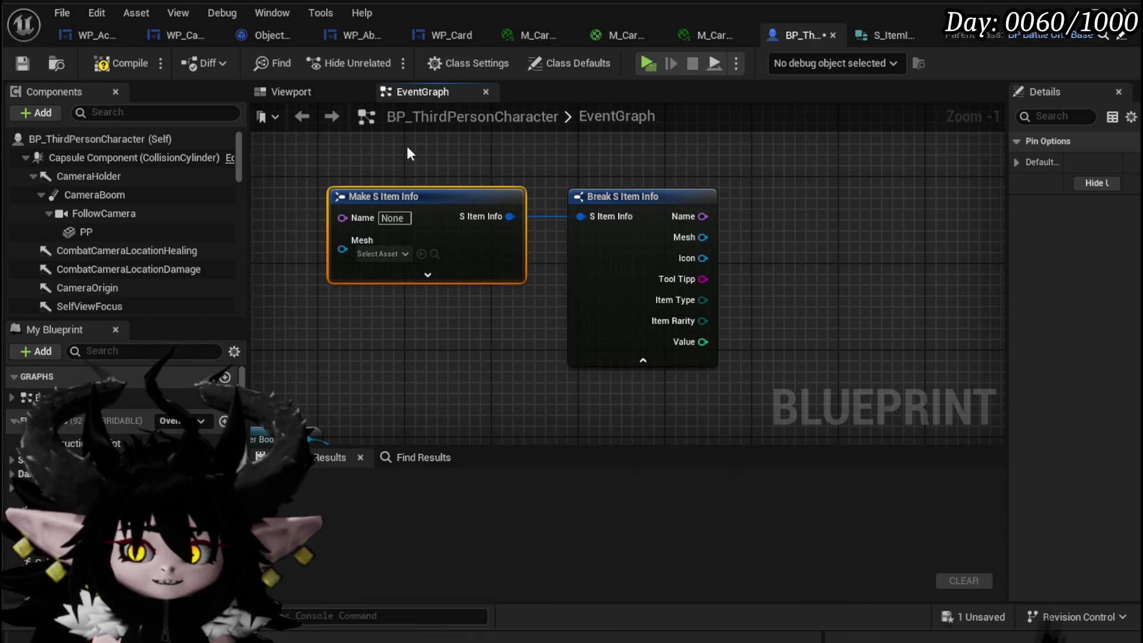
left_click_drag(409, 145, 663, 218)
key("q")
left_click_drag(305, 328, 675, 241)
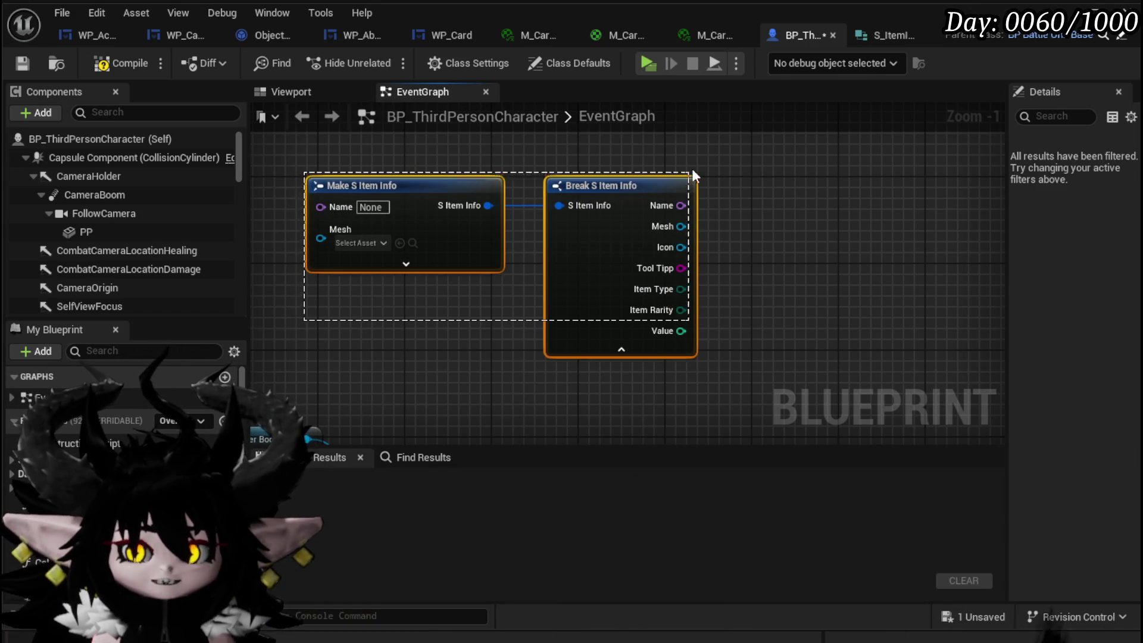
left_click_drag(637, 191, 692, 180)
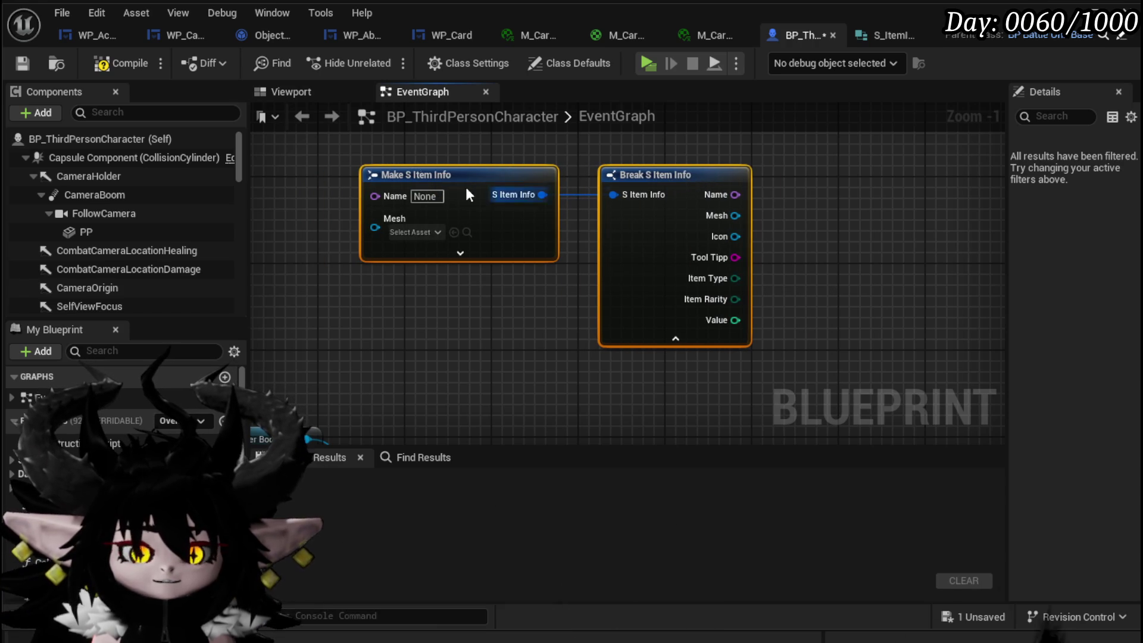
left_click_drag(331, 146, 771, 373)
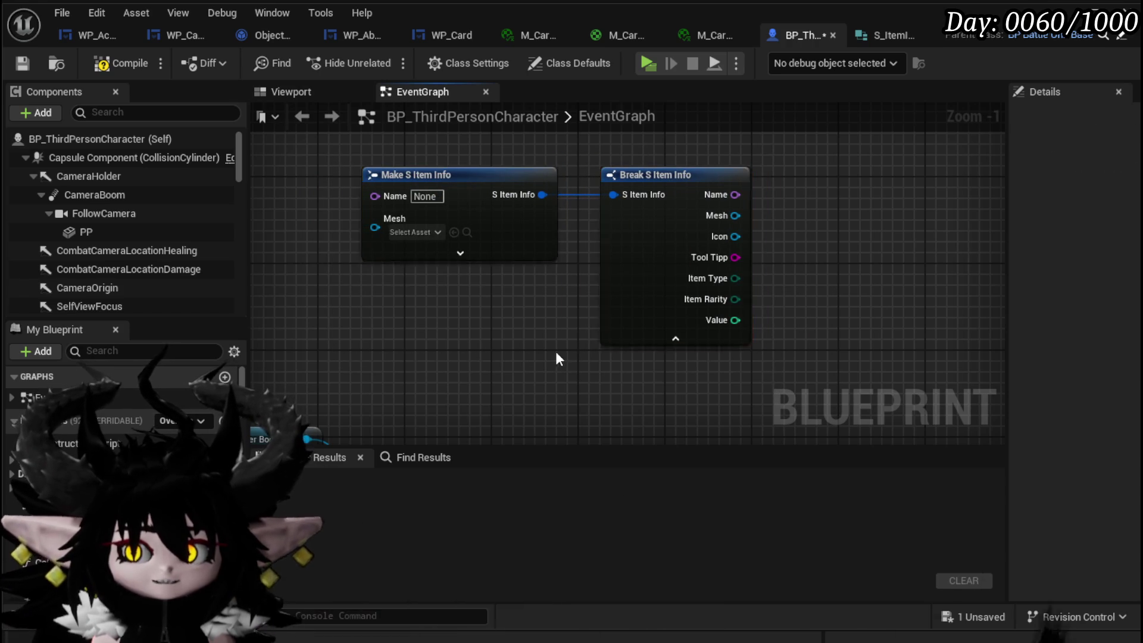
mouse_move(333, 405)
left_mouse_down()
mouse_move(783, 153)
mouse_move(801, 188)
left_mouse_up()
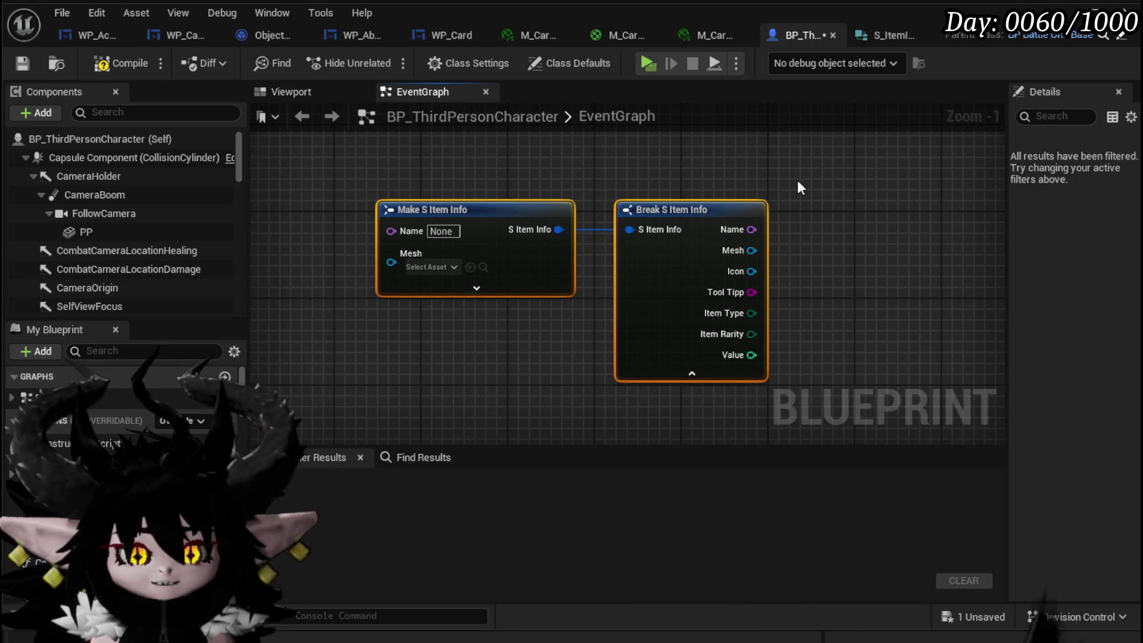
left_click(798, 182)
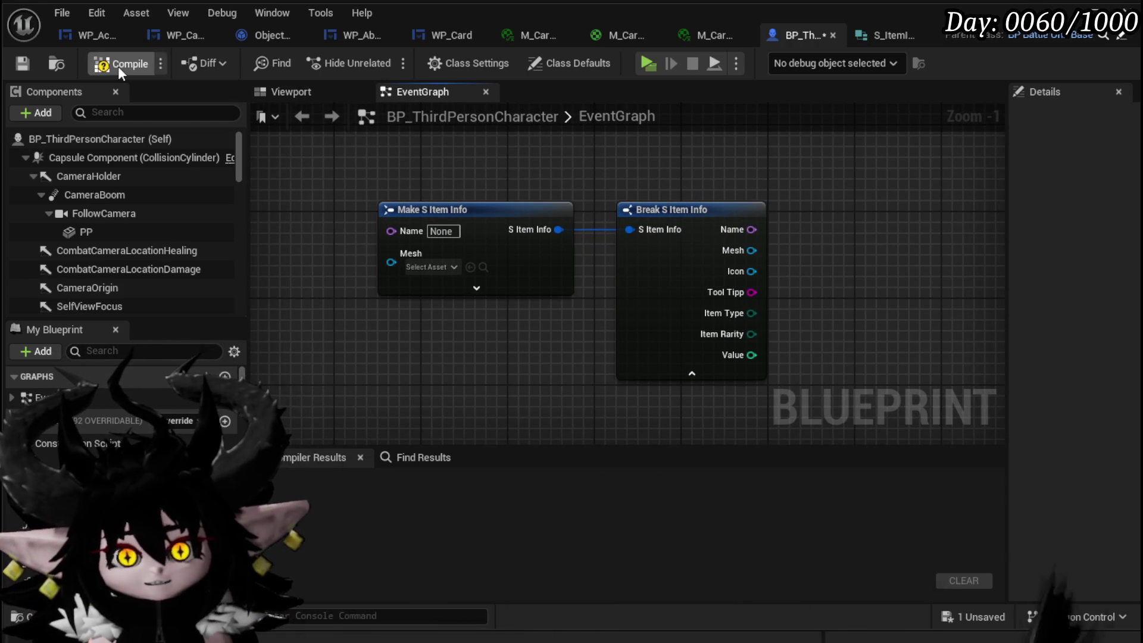
Compile BP_ThirdPersonCharacter, inspect the Make and Break S Item Info nodes, then return to S_ItemInfo.
left_click(22, 66)
mouse_move(863, 226)
left_mouse_down()
mouse_move(703, 193)
mouse_move(600, 191)
left_mouse_up()
scroll(481, 194, "up", 1)
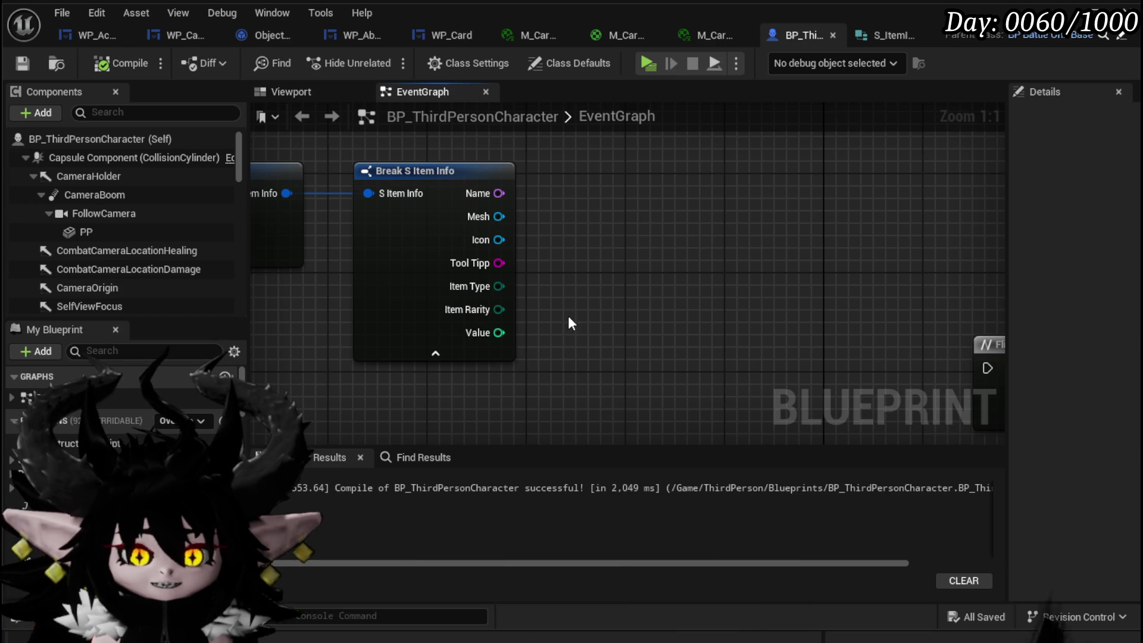
mouse_move(688, 293)
left_mouse_down()
mouse_move(751, 264)
mouse_move(710, 270)
left_mouse_up()
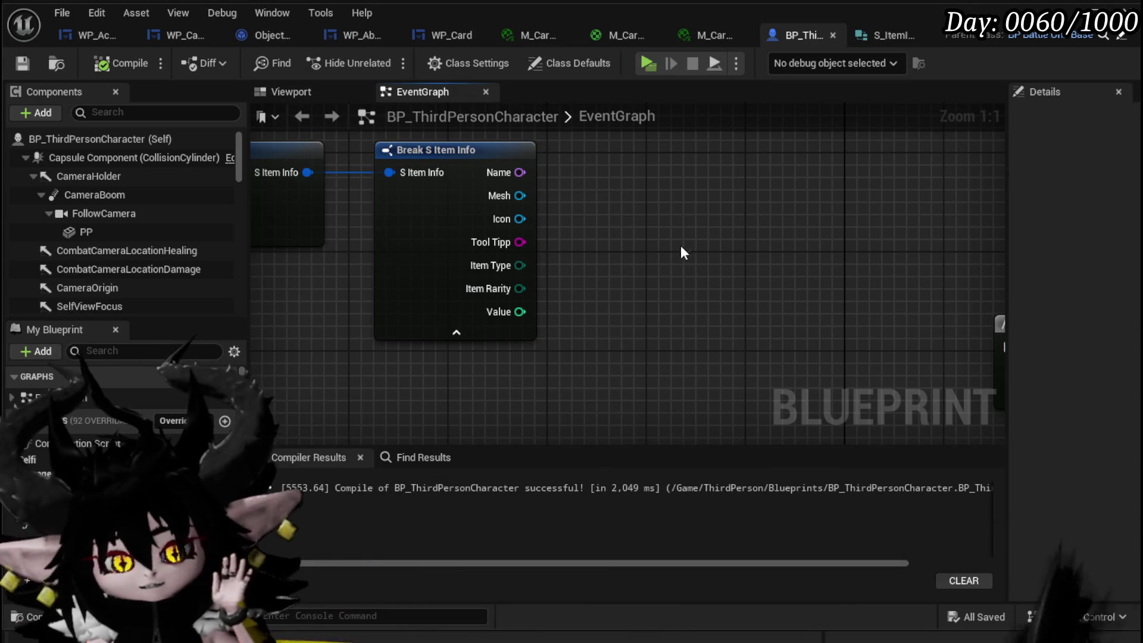
left_click_drag(686, 245, 733, 252)
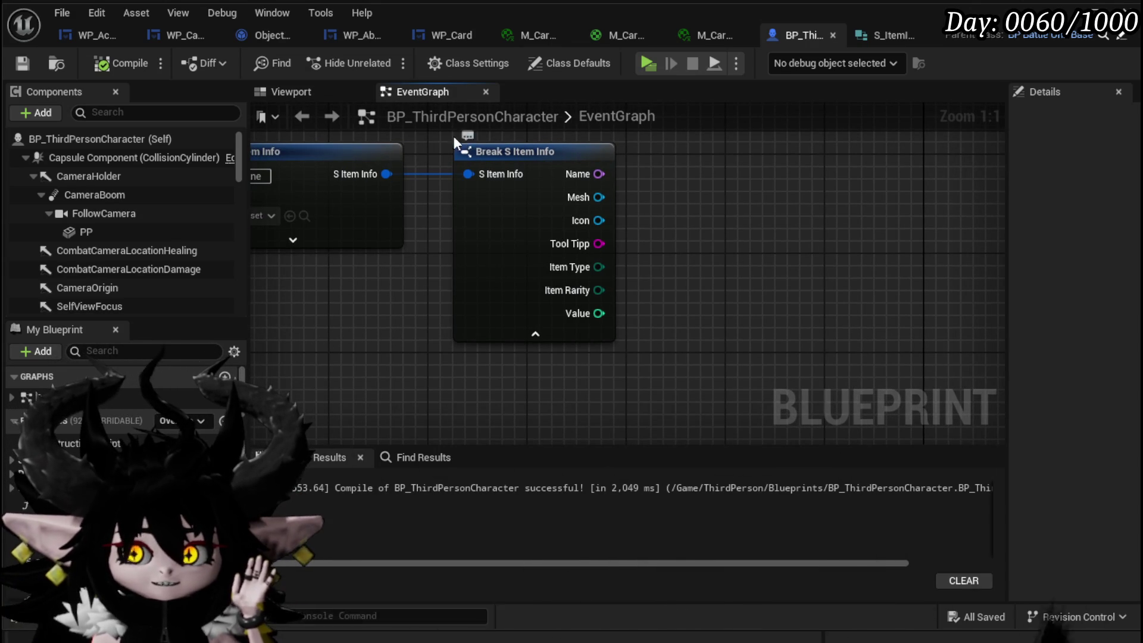
left_click_drag(428, 137, 513, 152)
left_click_drag(281, 144, 765, 390)
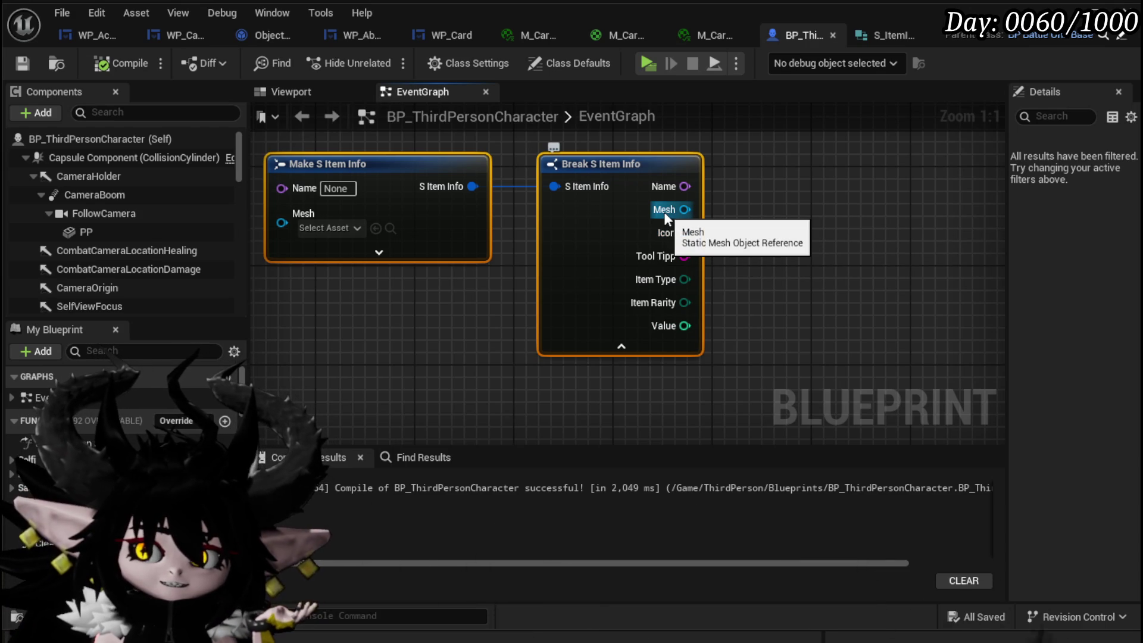
left_click_drag(741, 215, 638, 215)
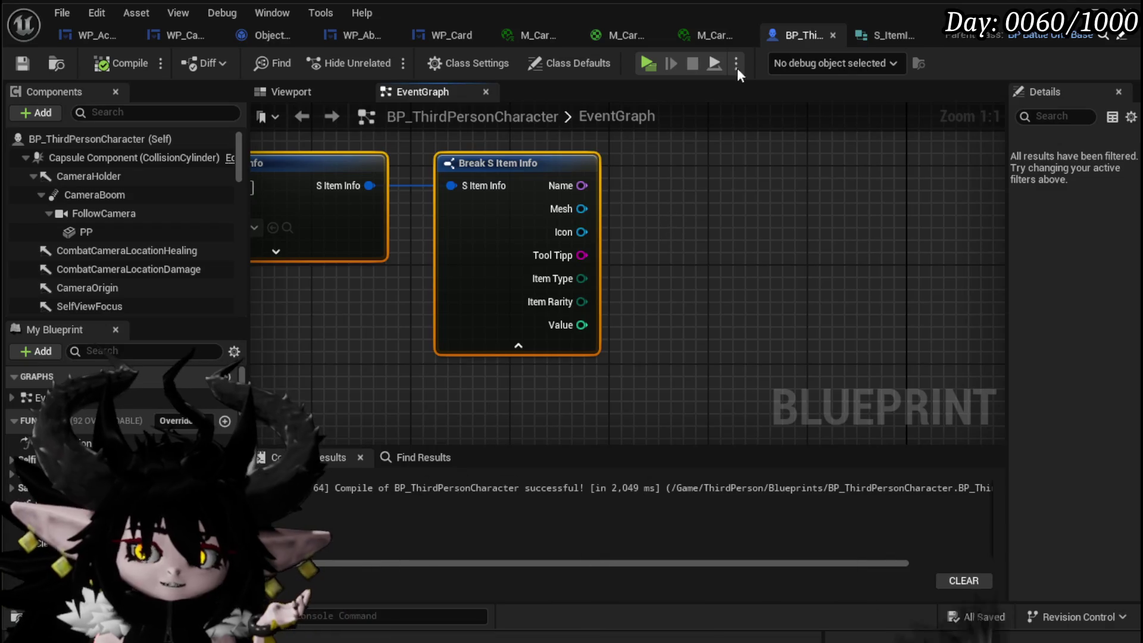
left_click(892, 36)
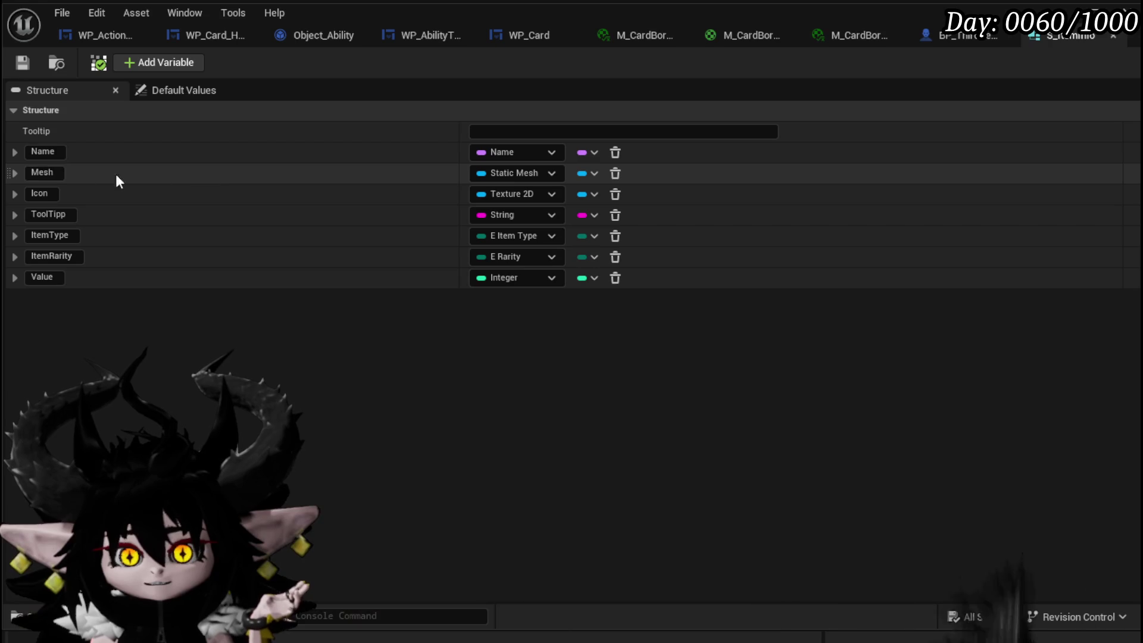
Go back to BP_ThirdPersonCharacter's EventGraph and frame the struct nodes with Home.
left_click(381, 450)
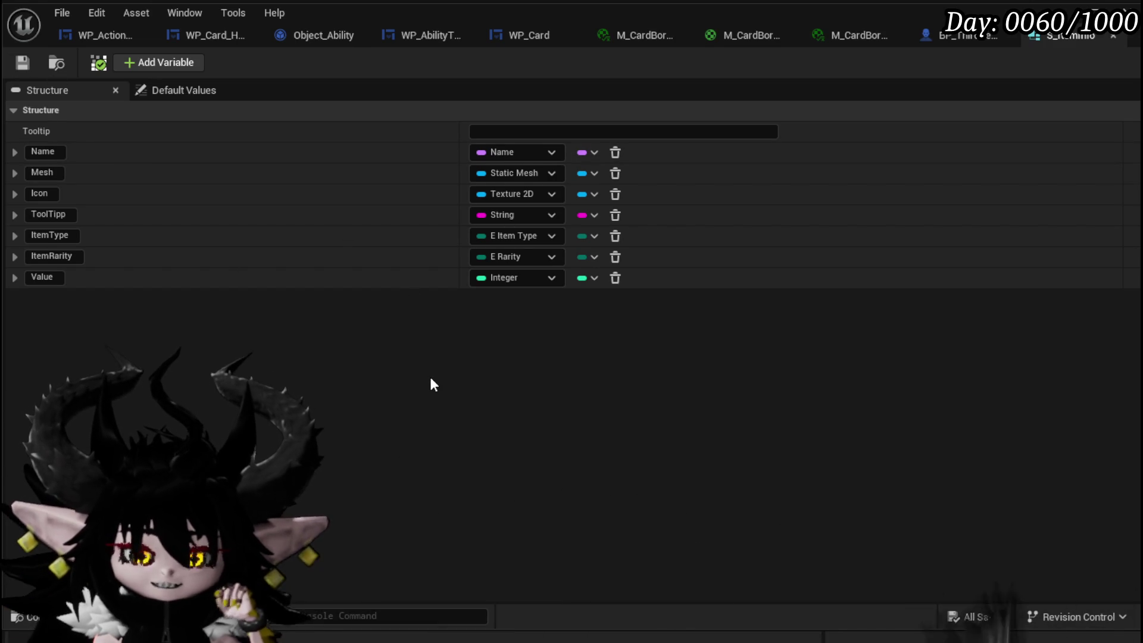
left_click(983, 36)
key("Home")
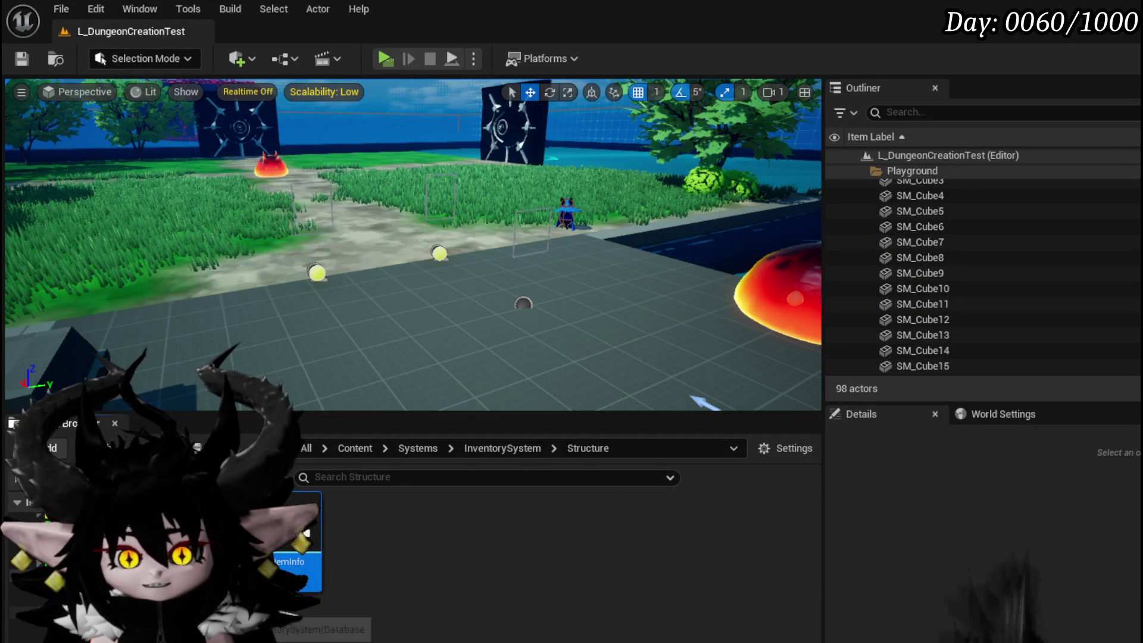
Open InventorySystem > Actor, survey the level, then marquee-select both S Item Info nodes in the EventGraph.
left_click(503, 448)
double_click(359, 530)
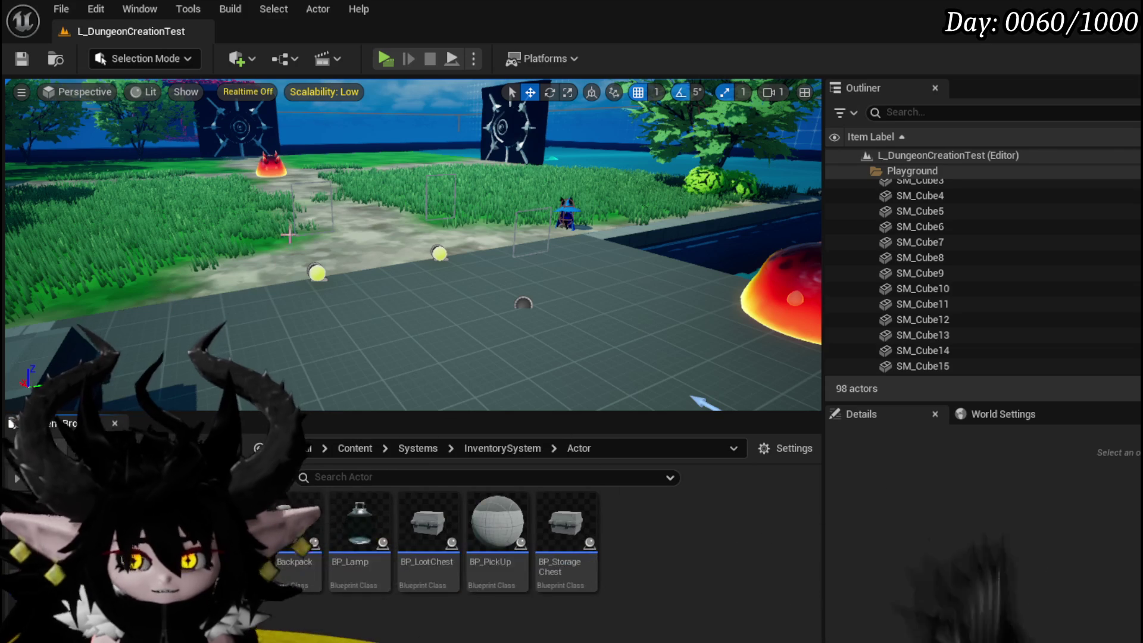
left_click_drag(376, 228, 279, 342)
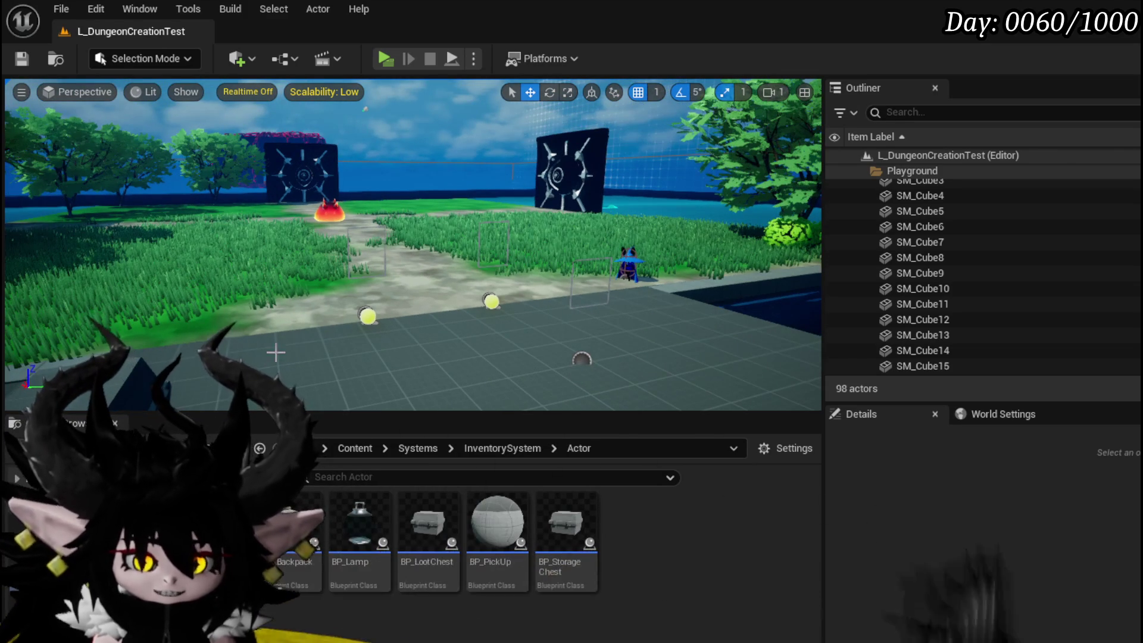
mouse_move(363, 351)
left_mouse_down()
mouse_move(345, 271)
mouse_move(349, 298)
mouse_move(286, 307)
mouse_move(357, 307)
mouse_move(327, 306)
left_mouse_up()
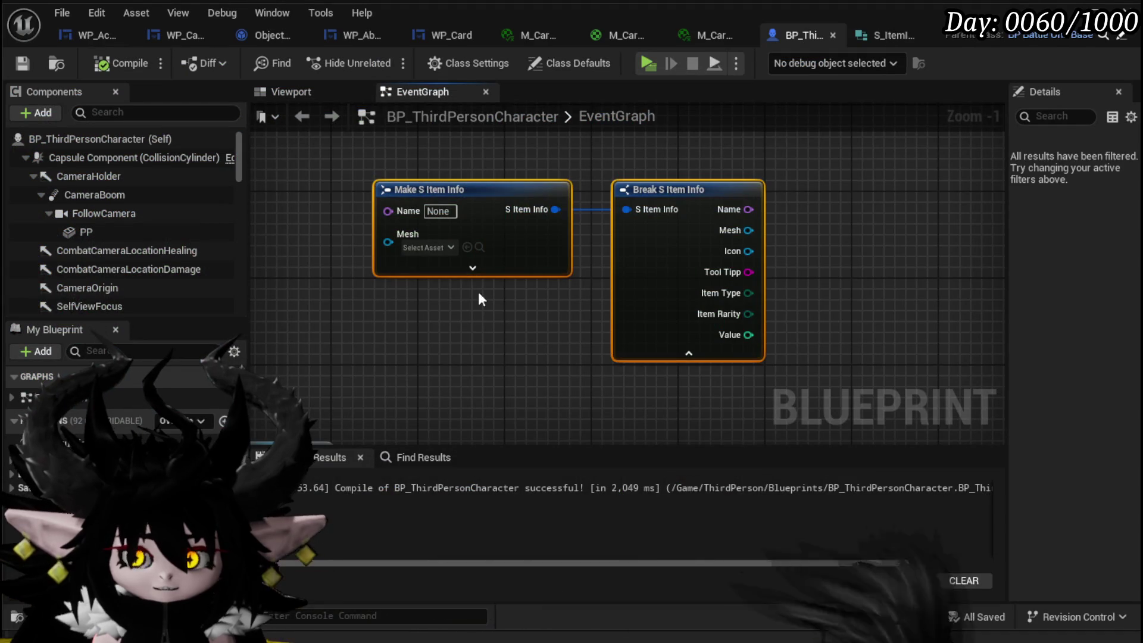
mouse_move(347, 372)
left_mouse_down()
mouse_move(612, 229)
mouse_move(810, 150)
left_mouse_up()
mouse_move(325, 383)
left_mouse_down()
mouse_move(629, 156)
mouse_move(849, 162)
mouse_move(843, 153)
mouse_move(740, 167)
mouse_move(758, 144)
left_mouse_up()
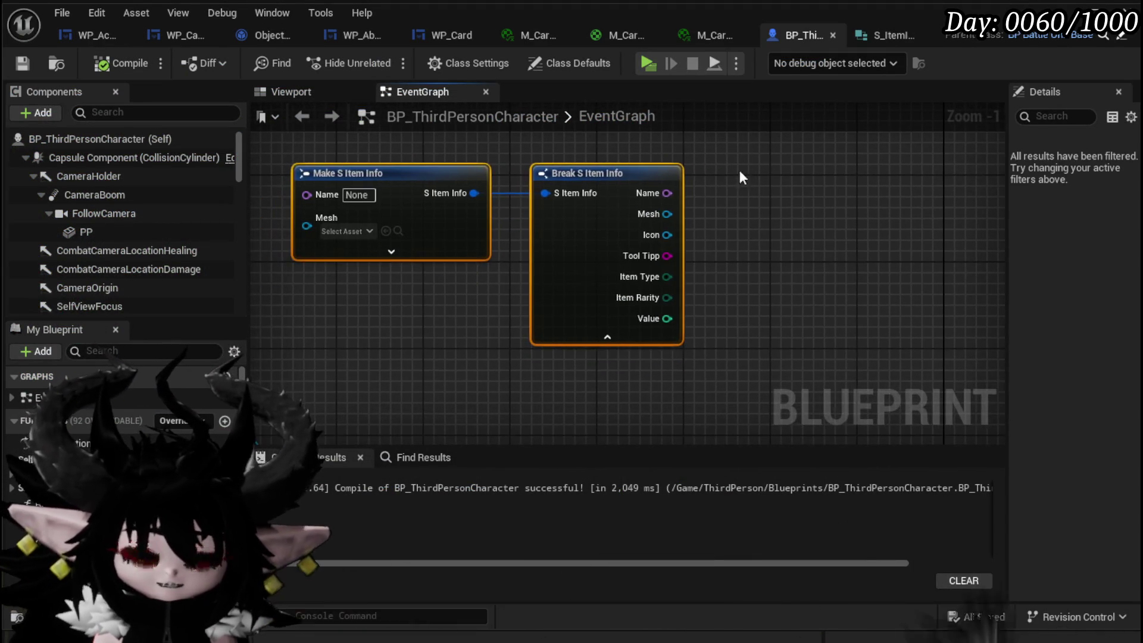
Move the selected S Item Info nodes around and paste a copy of them into the graph.
left_click_drag(683, 156, 608, 131)
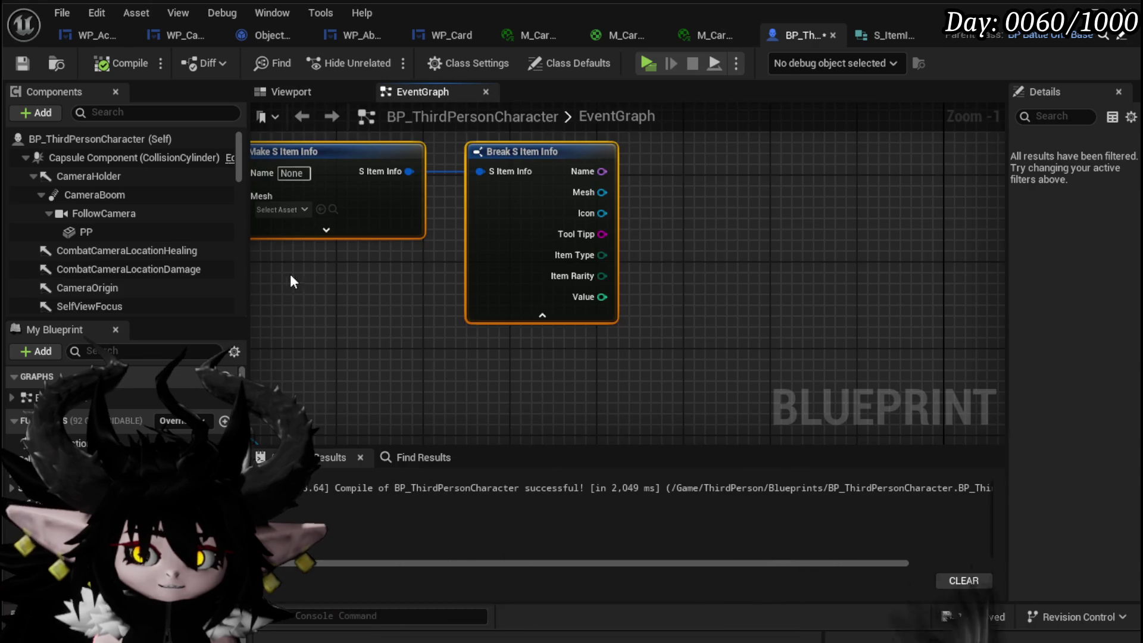
left_click_drag(286, 274, 423, 266)
left_click(441, 386)
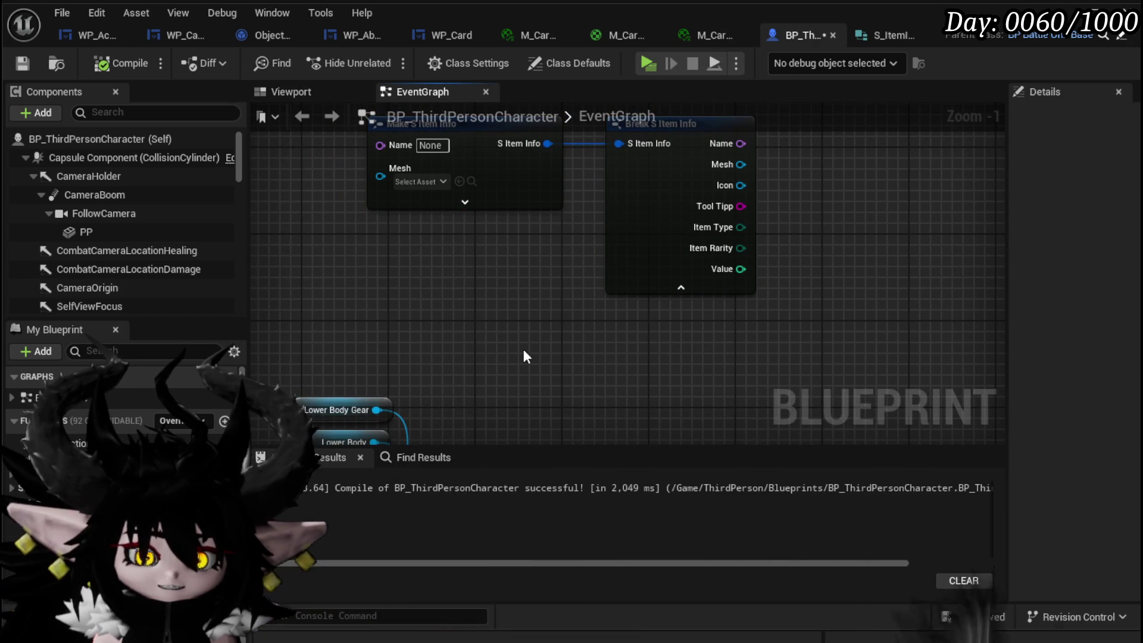
right_click(349, 356)
key("ctrl+v")
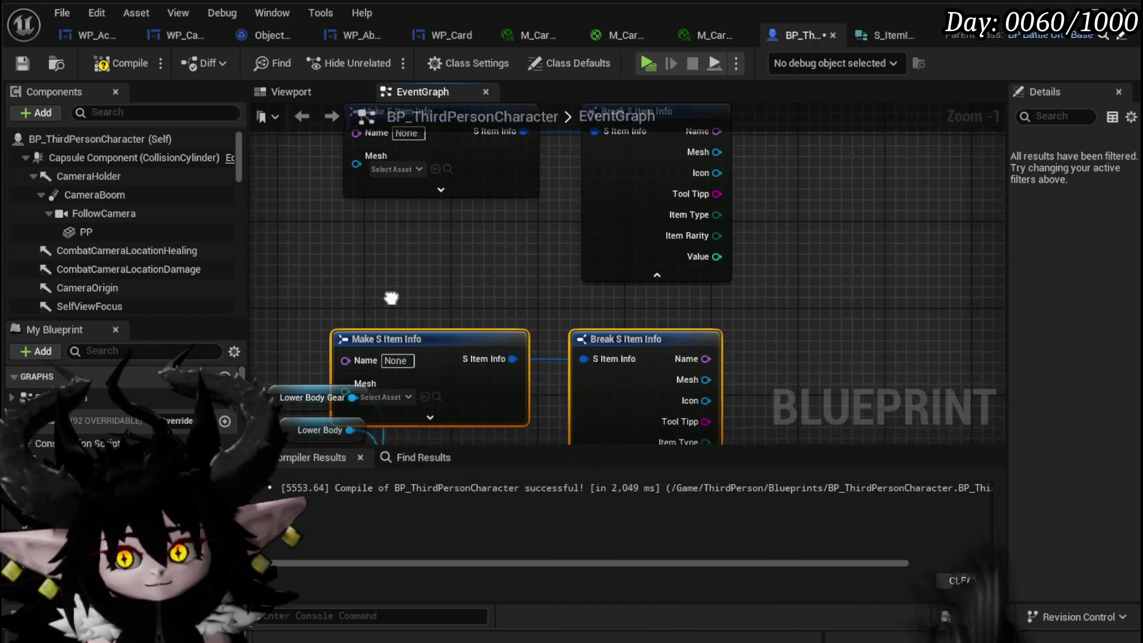
Select the Make and Break S Item Info nodes, delete them, and save the Blueprint.
mouse_move(399, 332)
left_mouse_down()
mouse_move(403, 265)
mouse_move(405, 277)
left_mouse_up()
scroll(404, 271, "down", 2)
left_click_drag(445, 180, 655, 364)
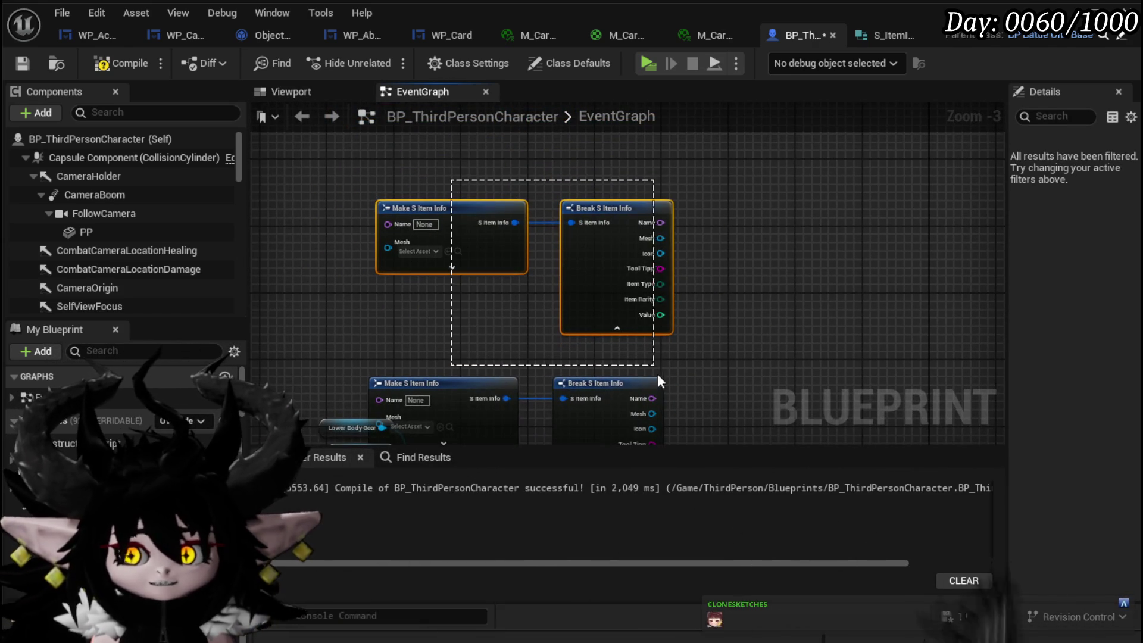
key("Delete")
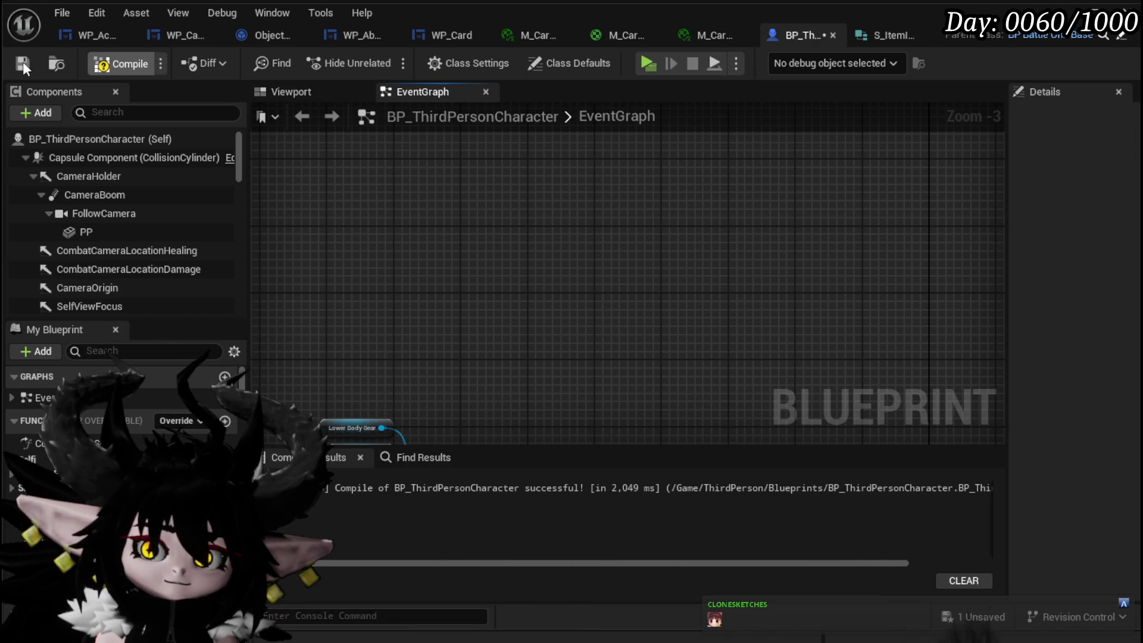
left_click(23, 62)
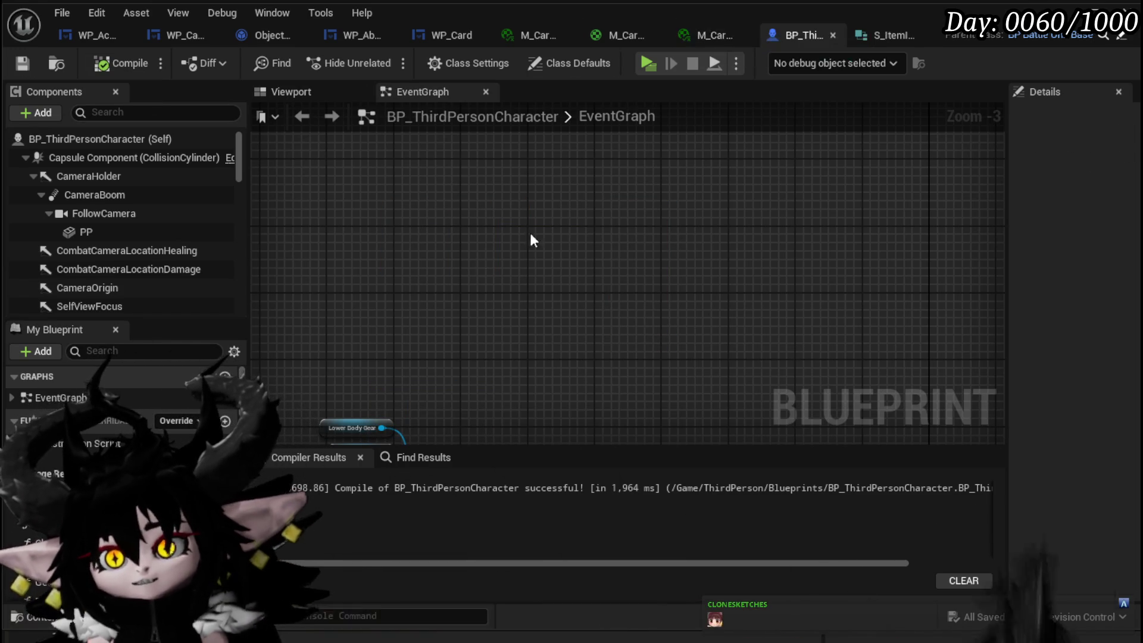
scroll(395, 212, "up", 2)
right_click(419, 224)
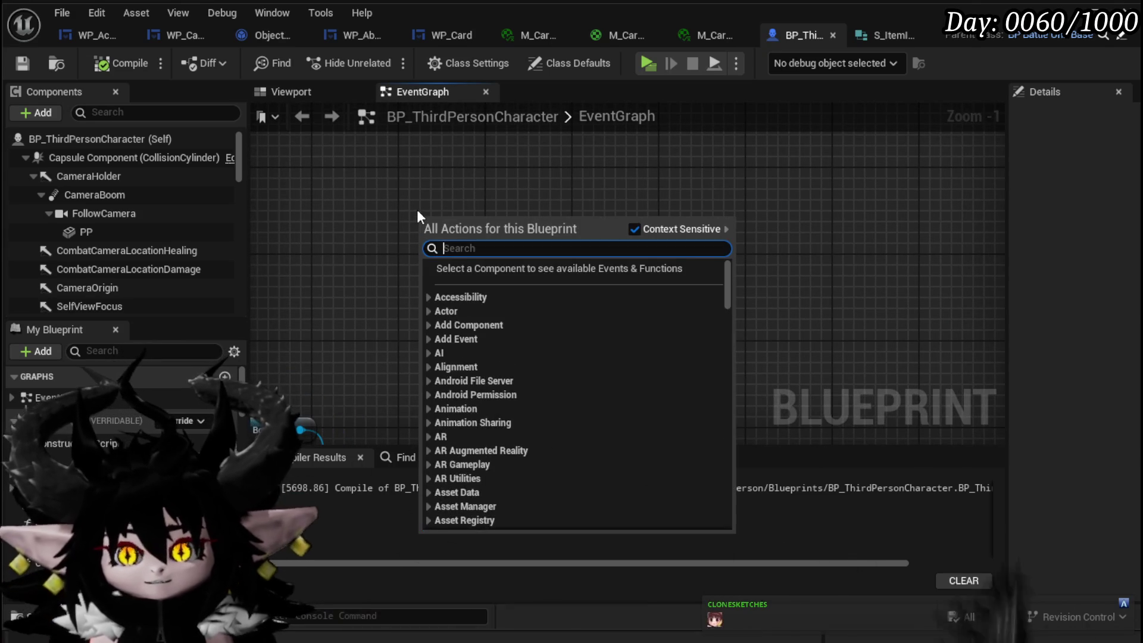
type("Str")
key("BackSpace")
key("BackSpace")
key("BackSpace")
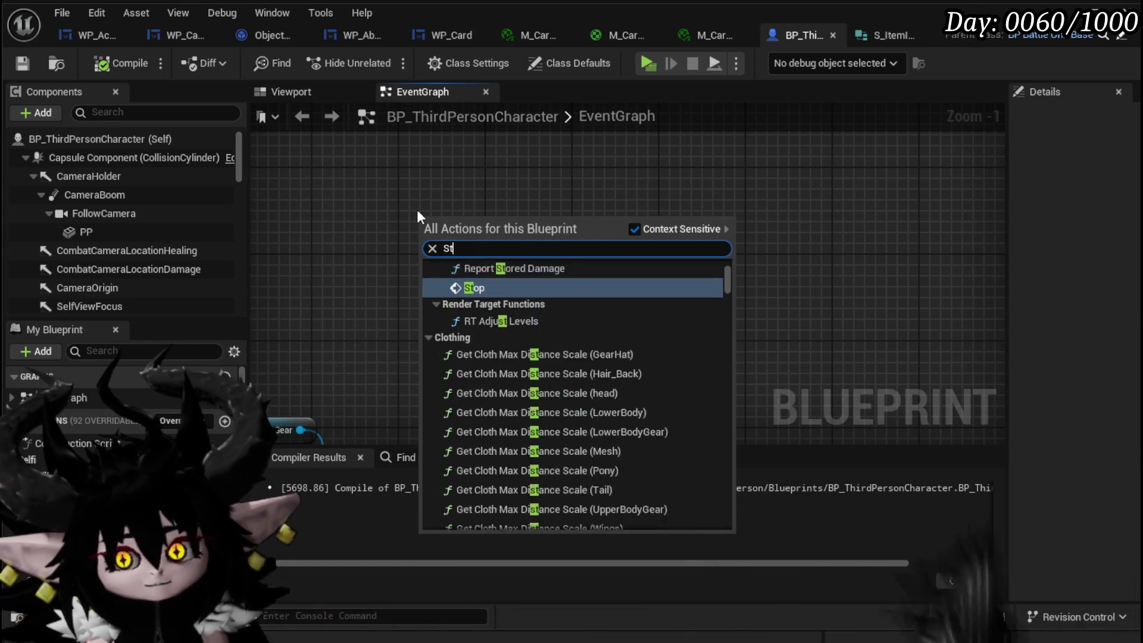
type("make liter")
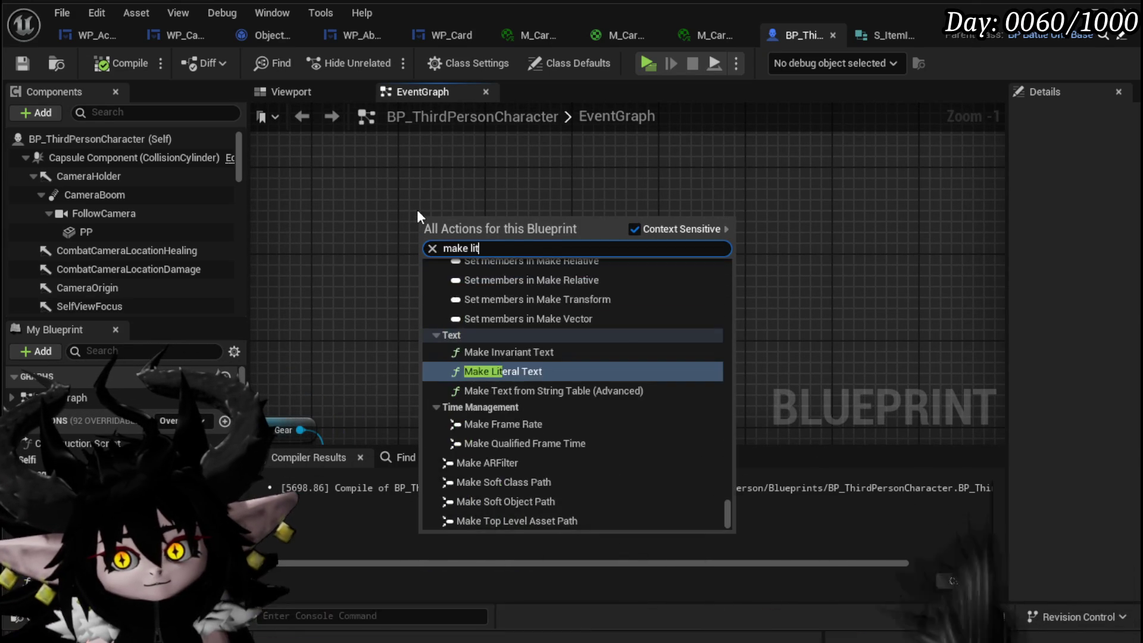
left_click(492, 319)
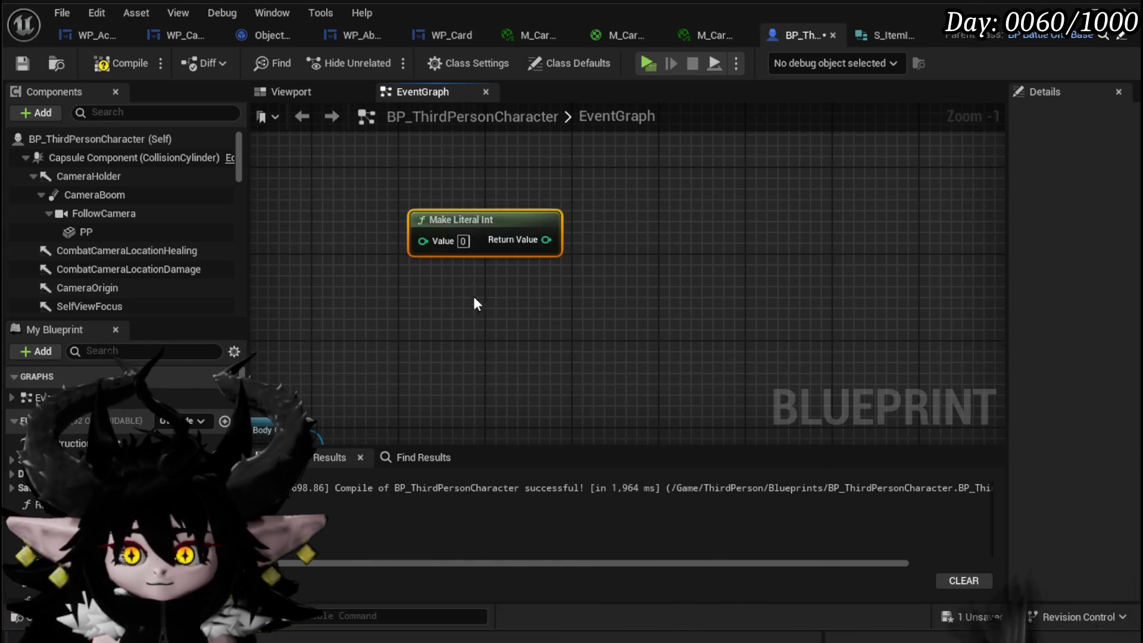
key("Delete")
right_click(498, 231)
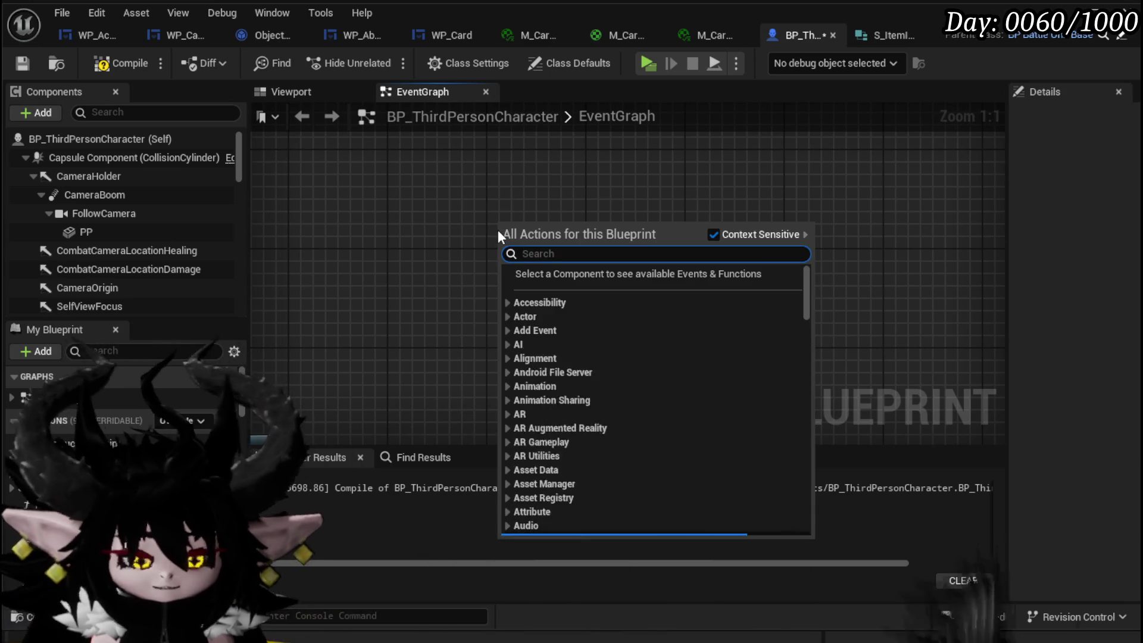
type("make p")
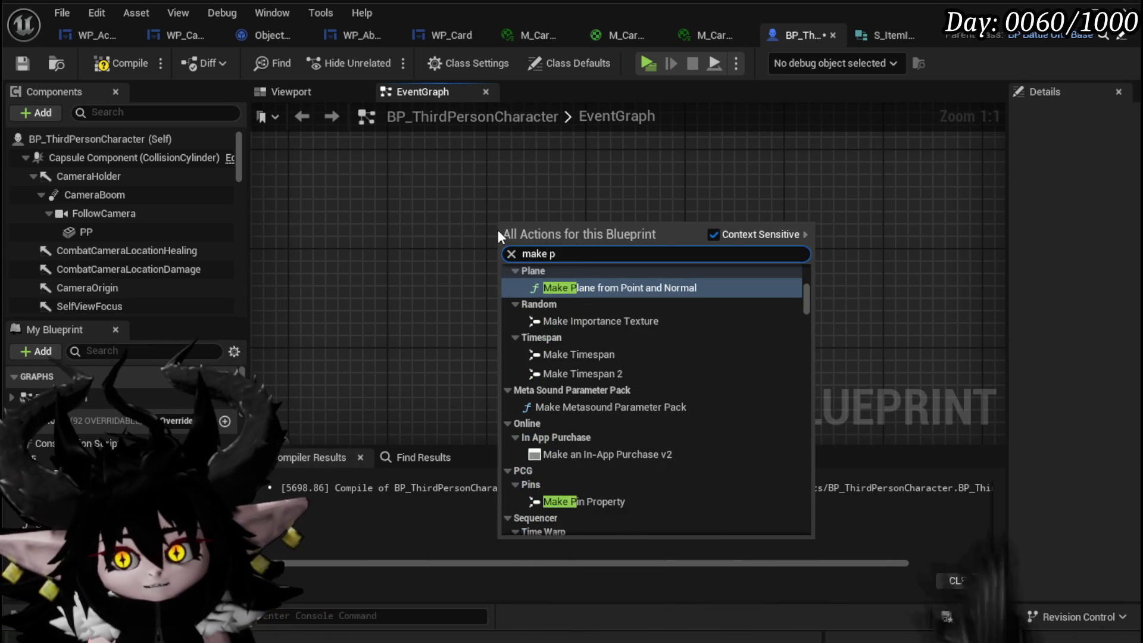
key("BackSpace")
type("lite")
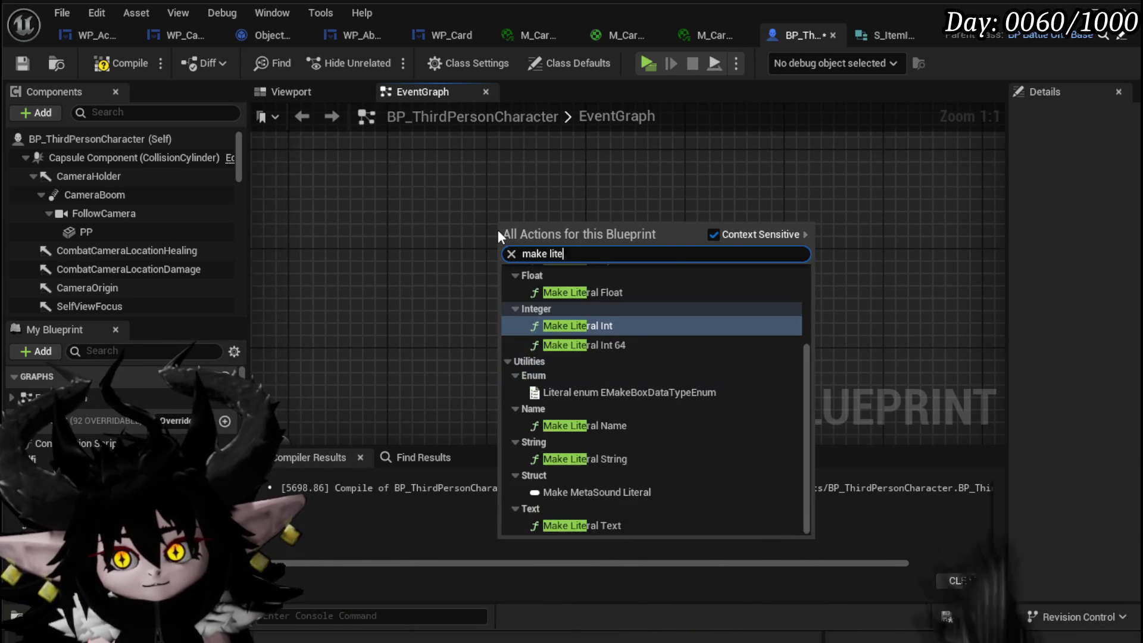
type("ral stri")
key("Return")
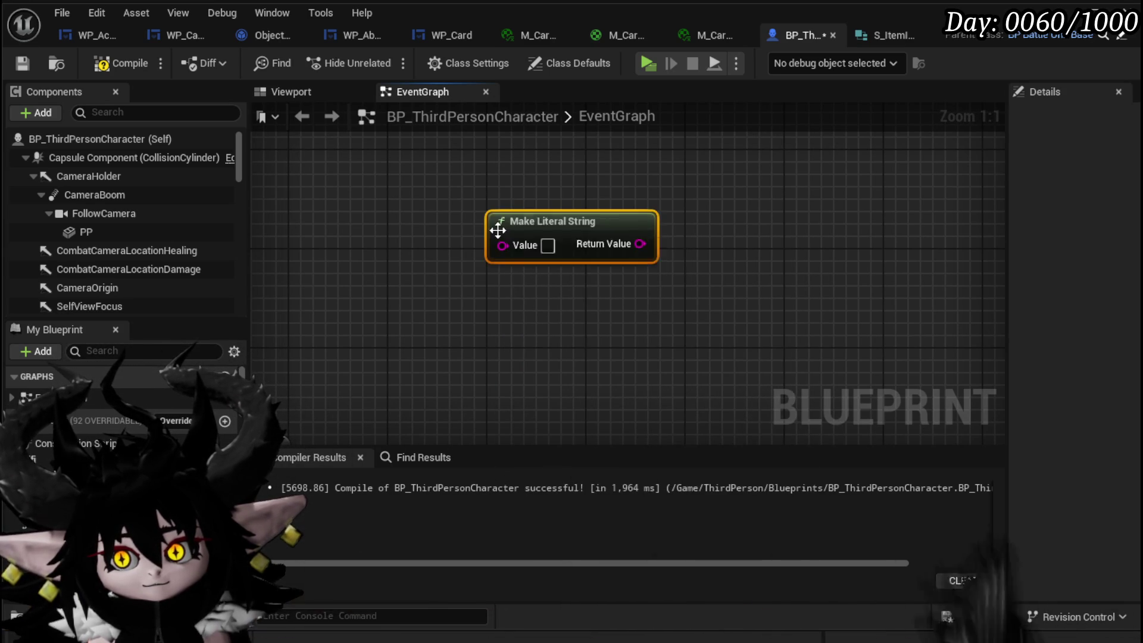
right_click(494, 249)
left_click(619, 348)
mouse_move(541, 252)
left_mouse_down()
mouse_move(566, 214)
mouse_move(485, 219)
mouse_move(518, 244)
left_mouse_up()
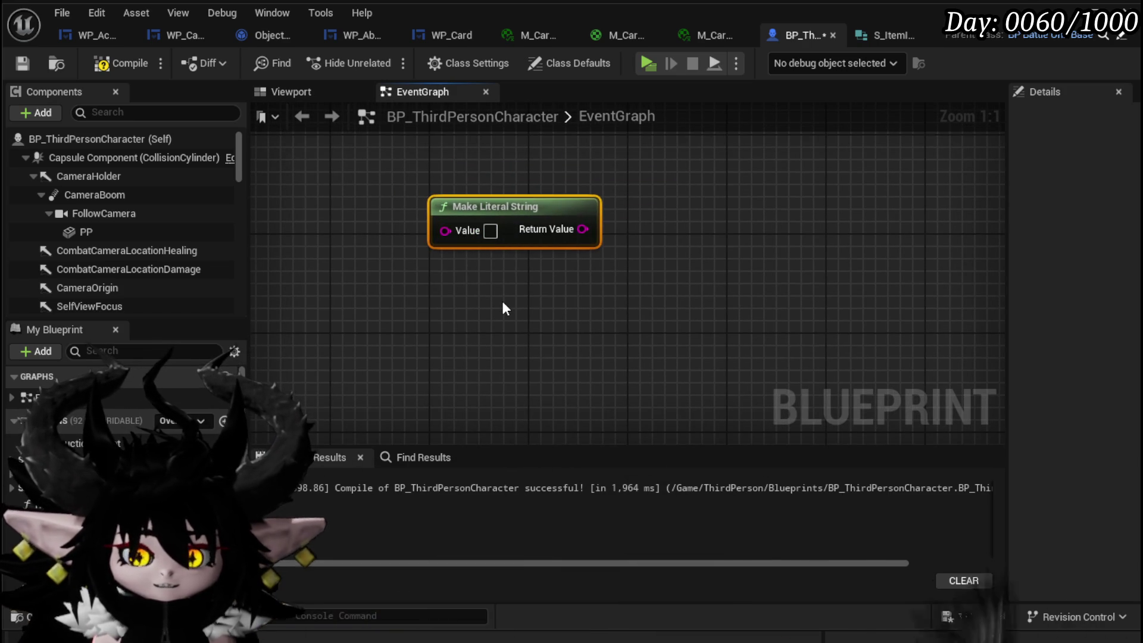
left_click(672, 281)
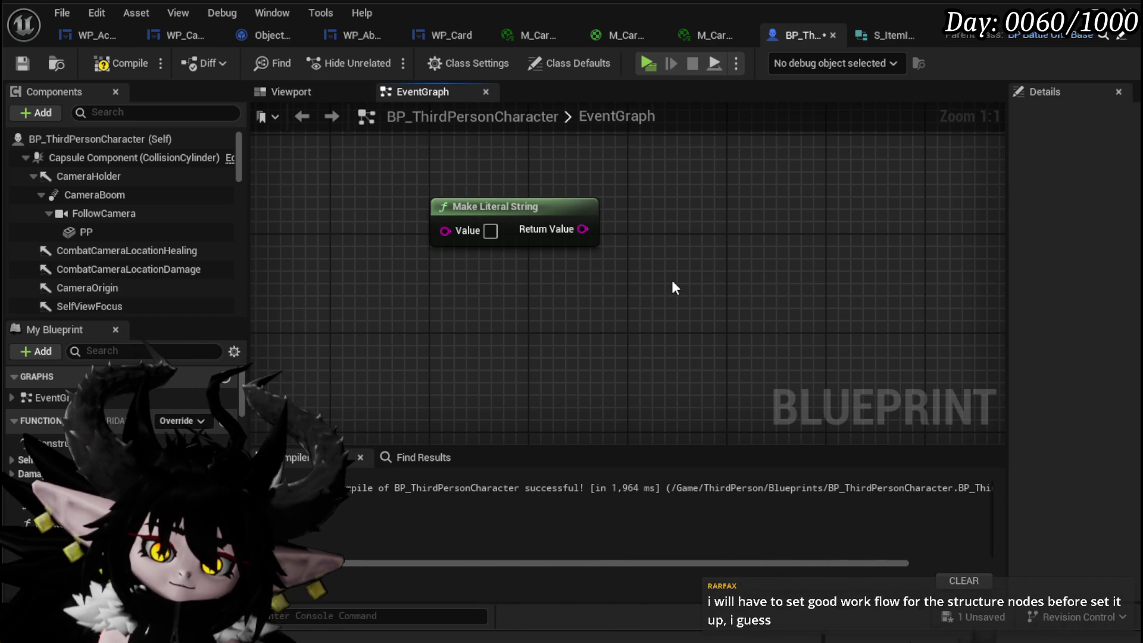
left_click_drag(569, 293, 654, 191)
key("Delete")
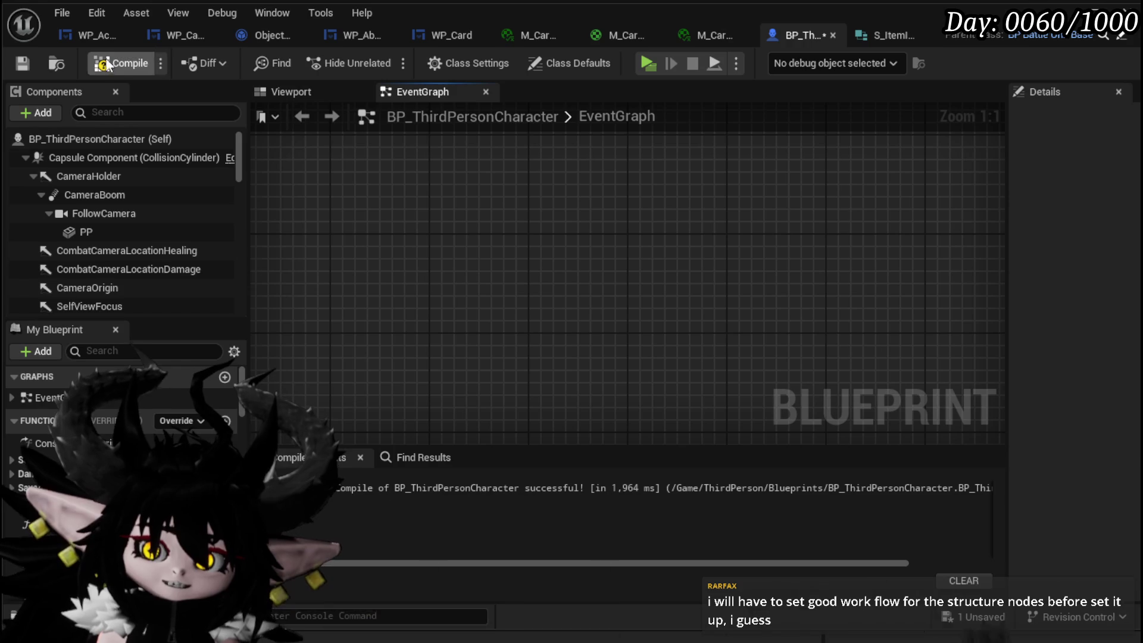
Save and recompile BP_ThirdPersonCharacter, then zoom out and back in to review its nodes.
left_click(25, 63)
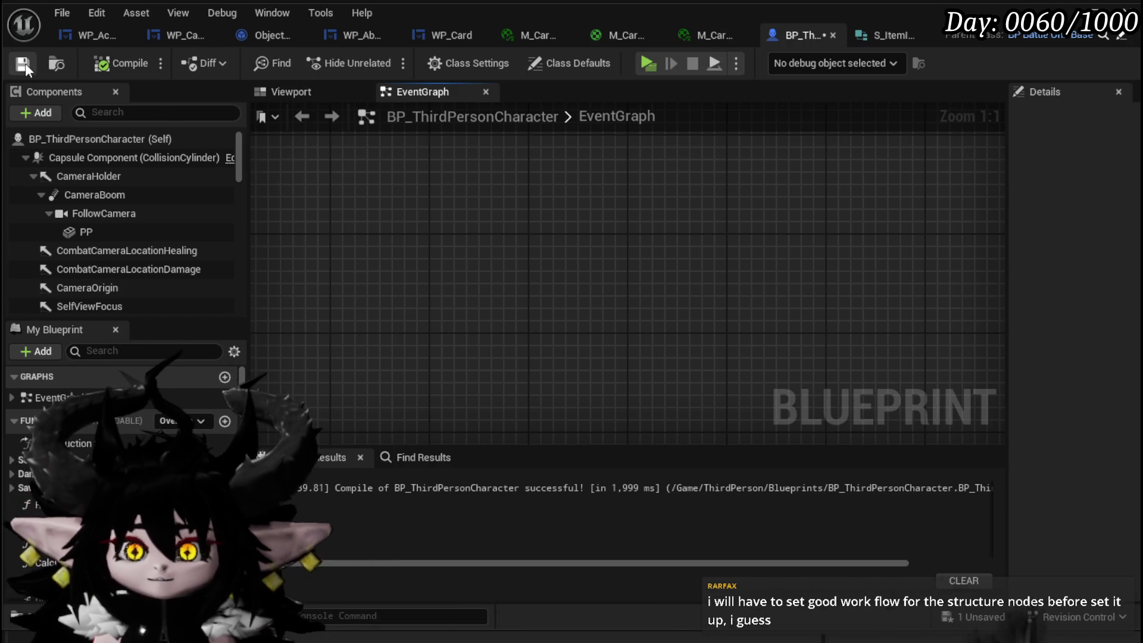
scroll(739, 304, "down", 2)
scroll(739, 304, "down", 2)
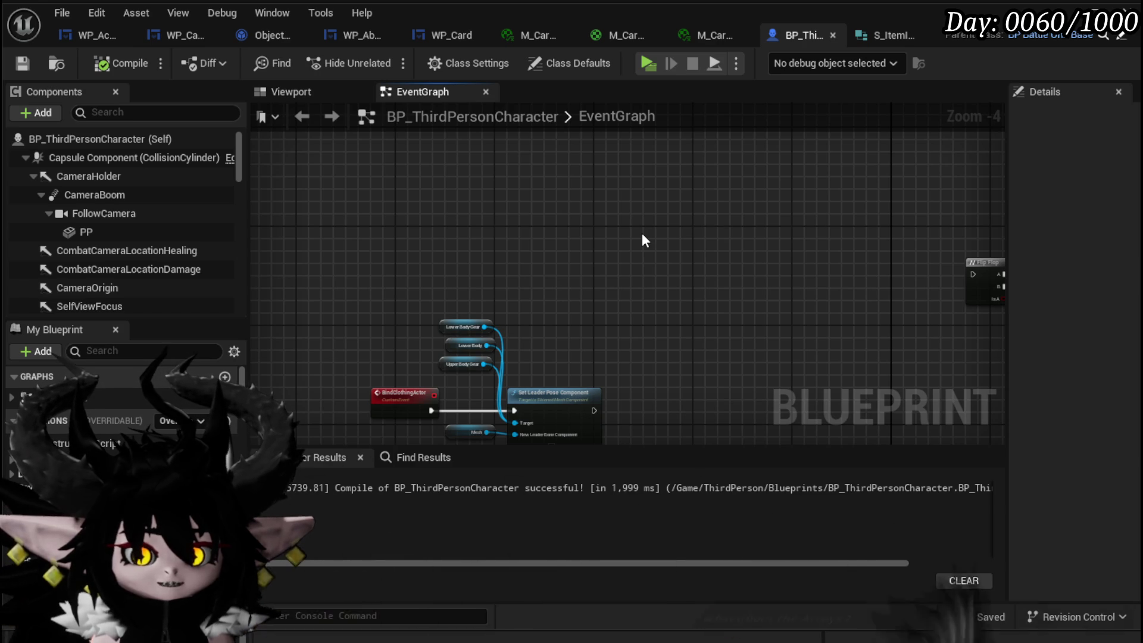
scroll(487, 208, "up", 3)
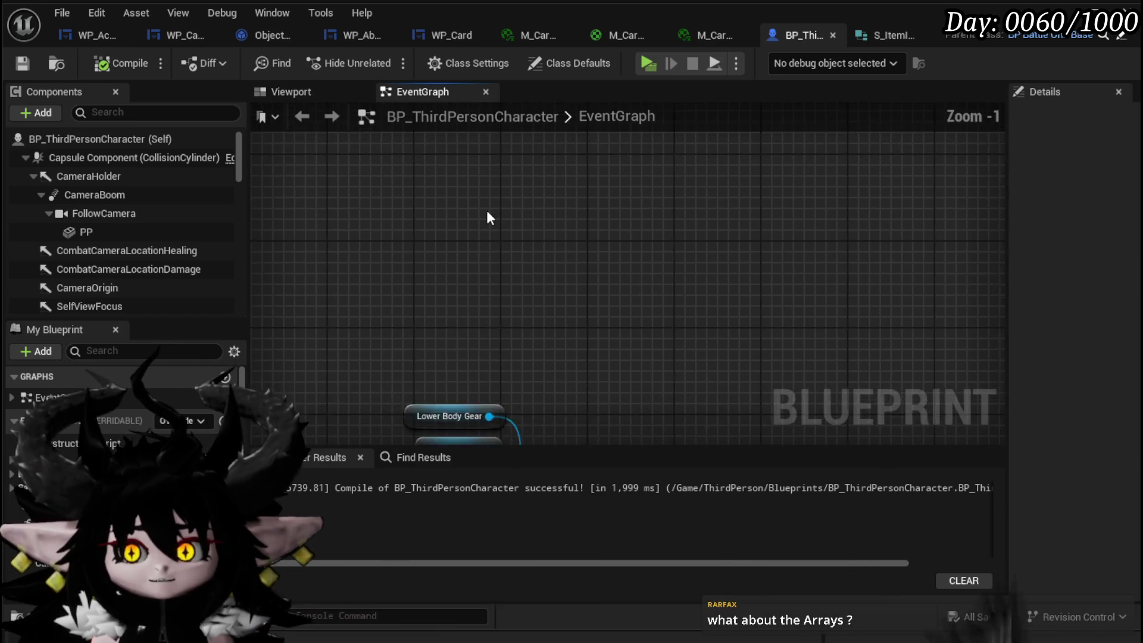
Add a For Each Loop node from the 'loop' search and position it in the EventGraph.
right_click(452, 236)
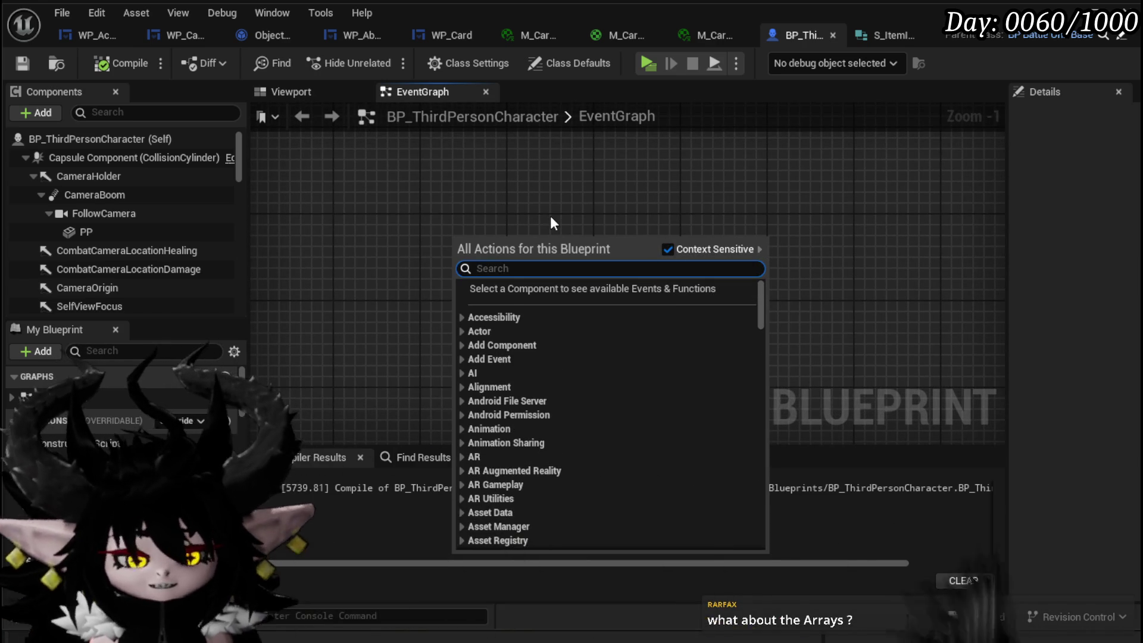
type("loop")
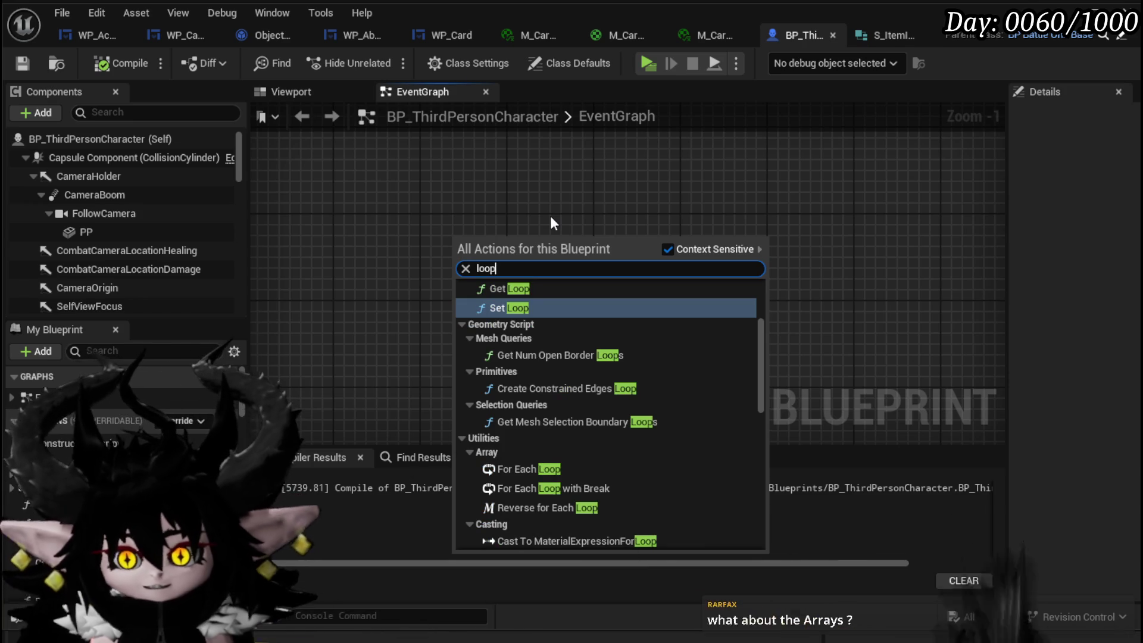
left_click(524, 469)
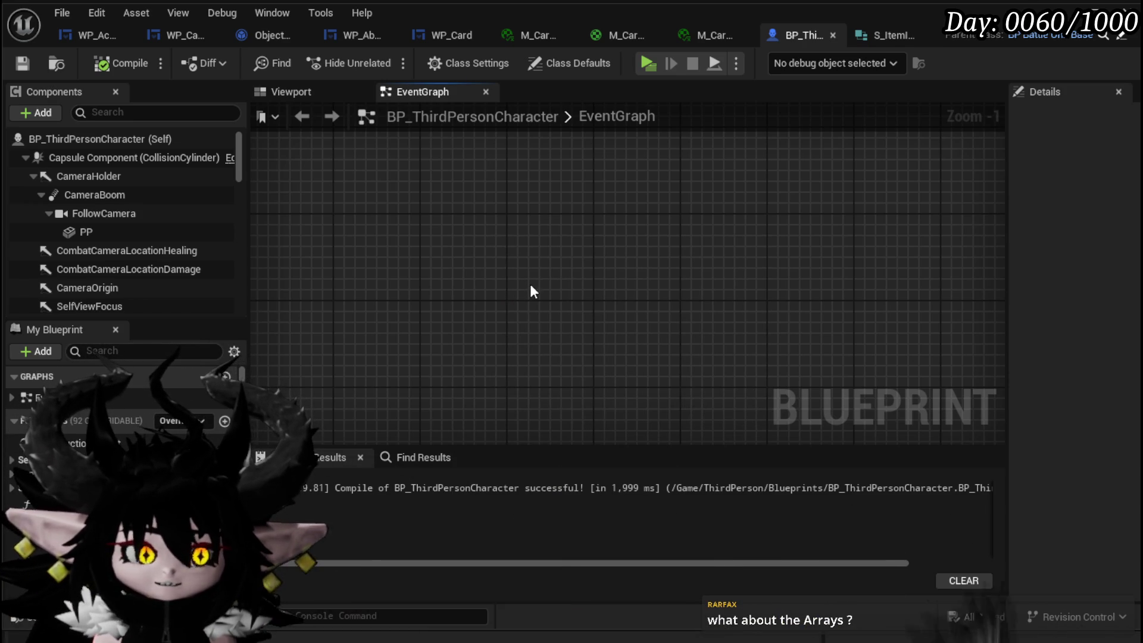
mouse_move(524, 252)
left_mouse_down()
mouse_move(416, 219)
mouse_move(588, 231)
mouse_move(686, 180)
left_mouse_up()
scroll(695, 304, "up", 1)
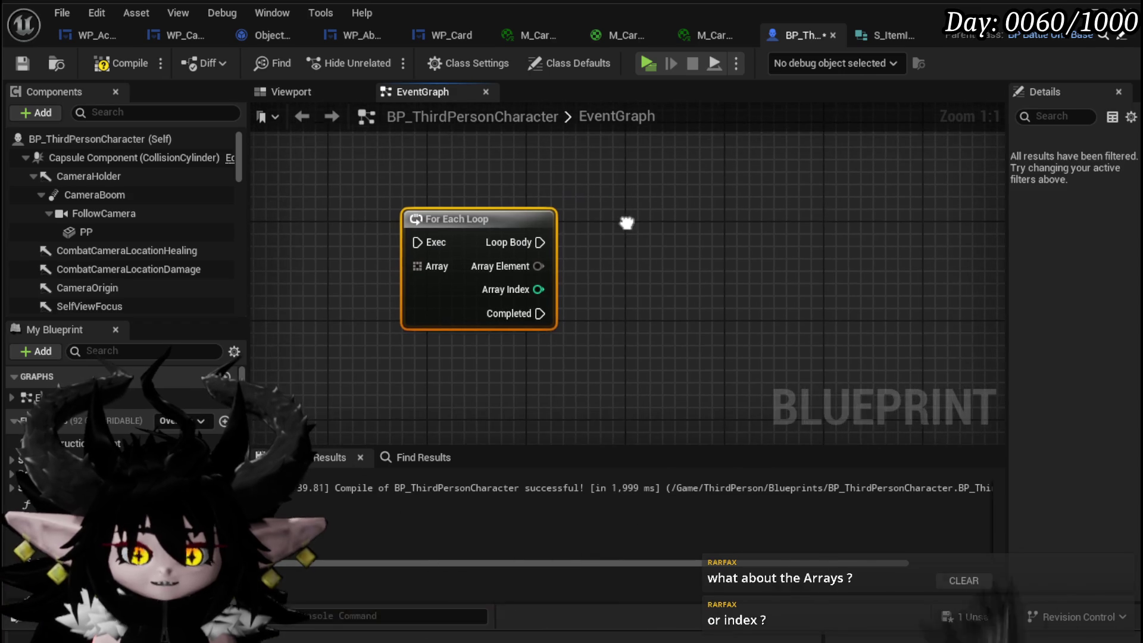
left_click_drag(649, 218, 737, 217)
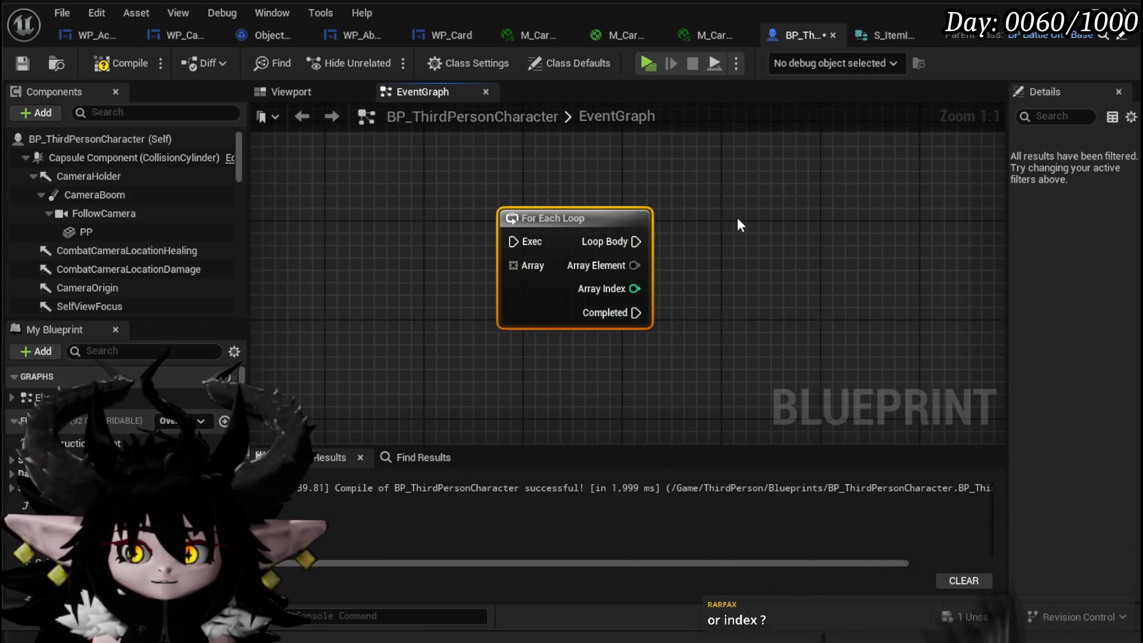
left_click(737, 216)
left_click(586, 295)
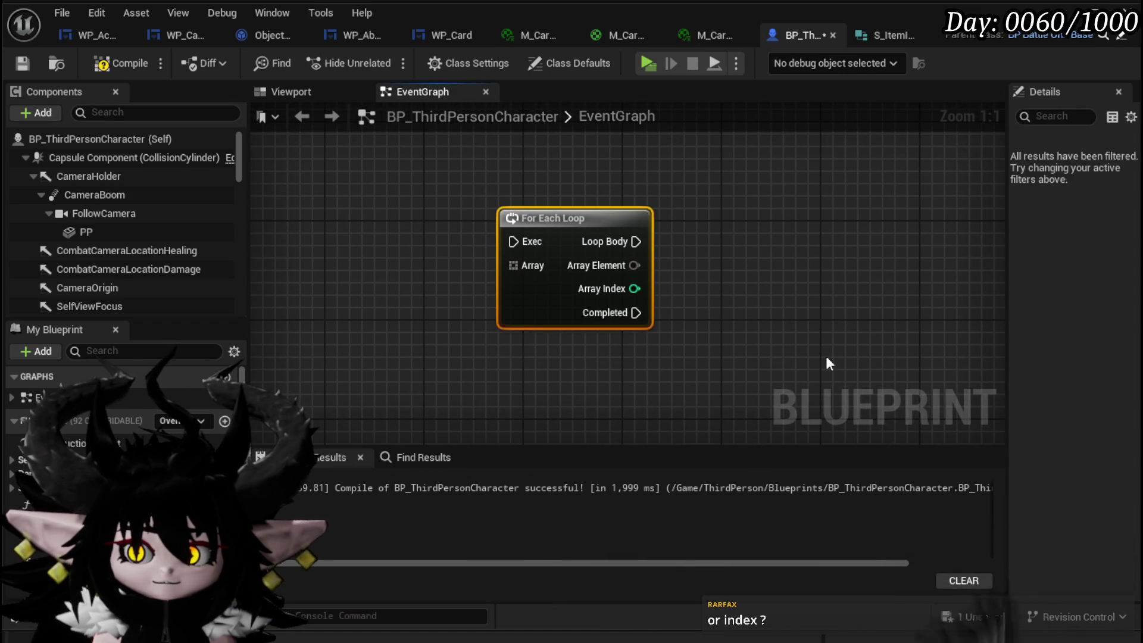
After abandoning a 'make string arra' search, wire a new Make Array node into the loop's Array pin.
right_click(363, 256)
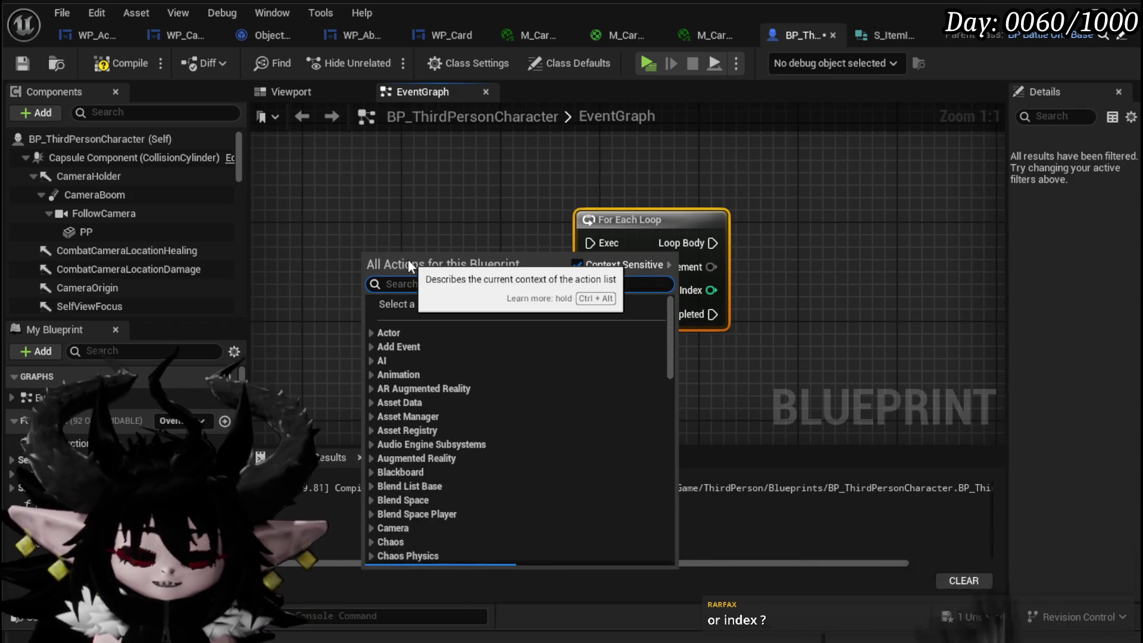
type("make s")
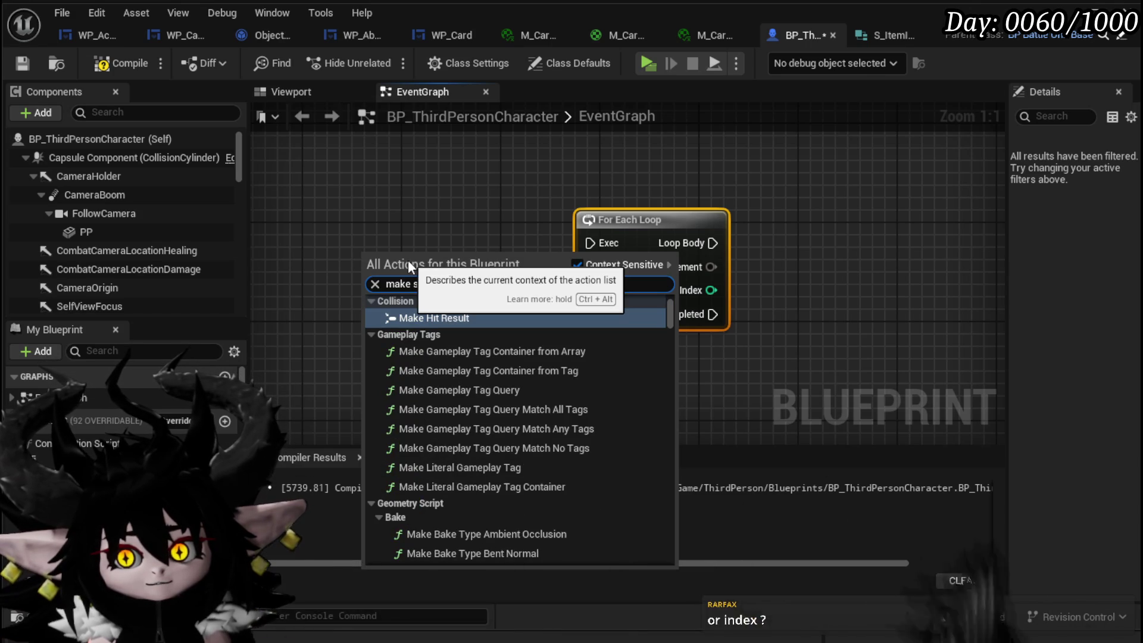
type("tring")
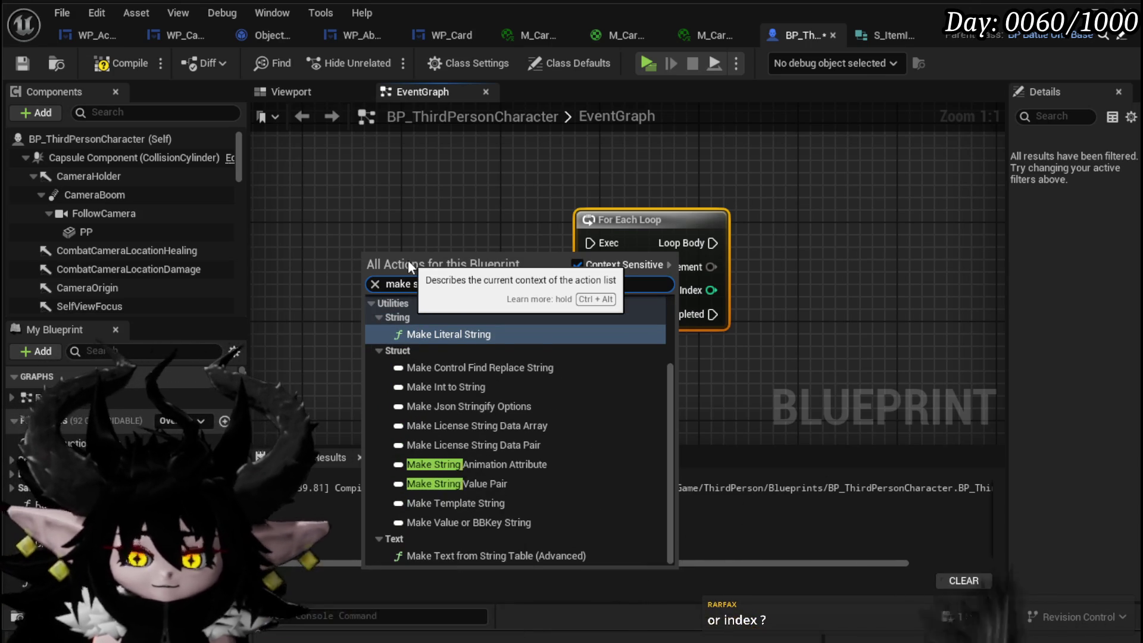
type(" arra")
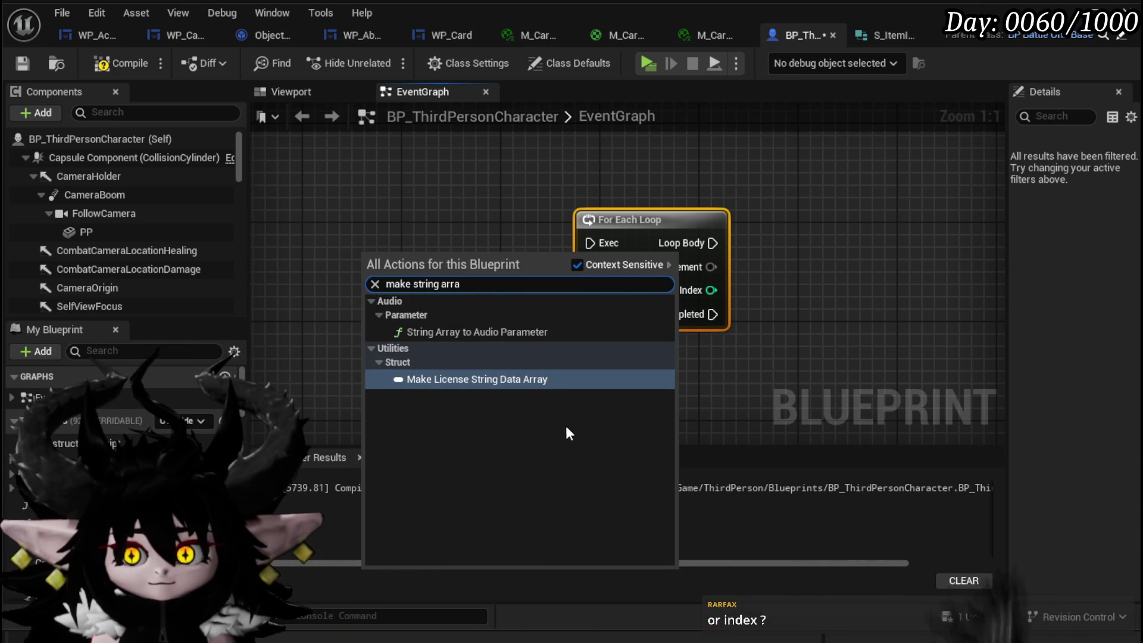
left_click(403, 234)
left_click_drag(576, 267, 430, 271)
type("make")
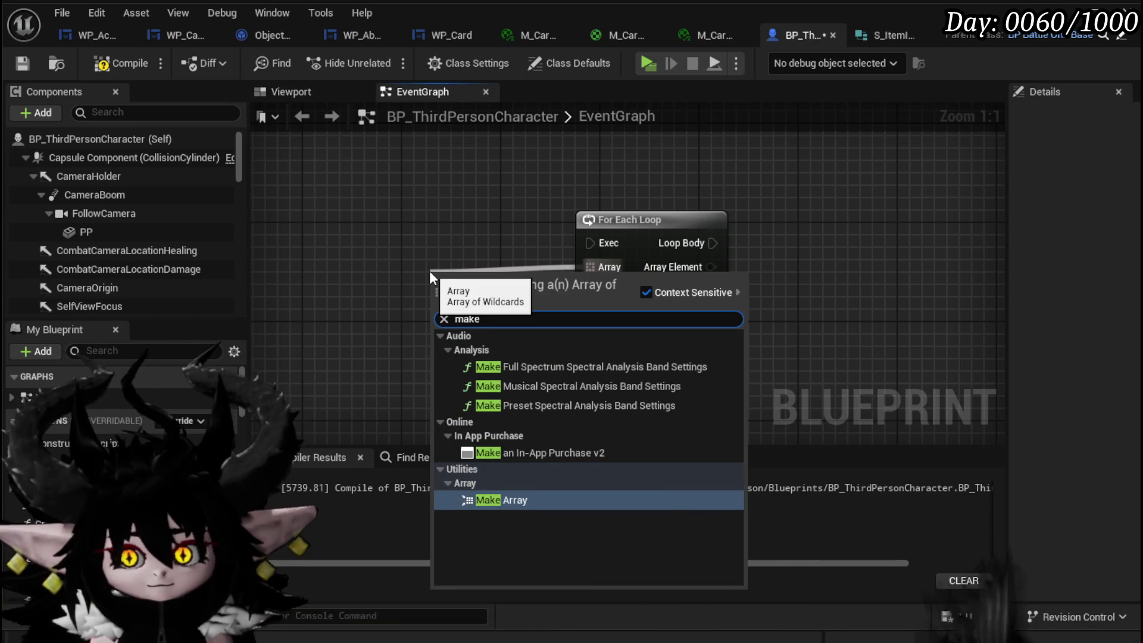
left_click(509, 500)
left_click_drag(522, 335, 498, 298)
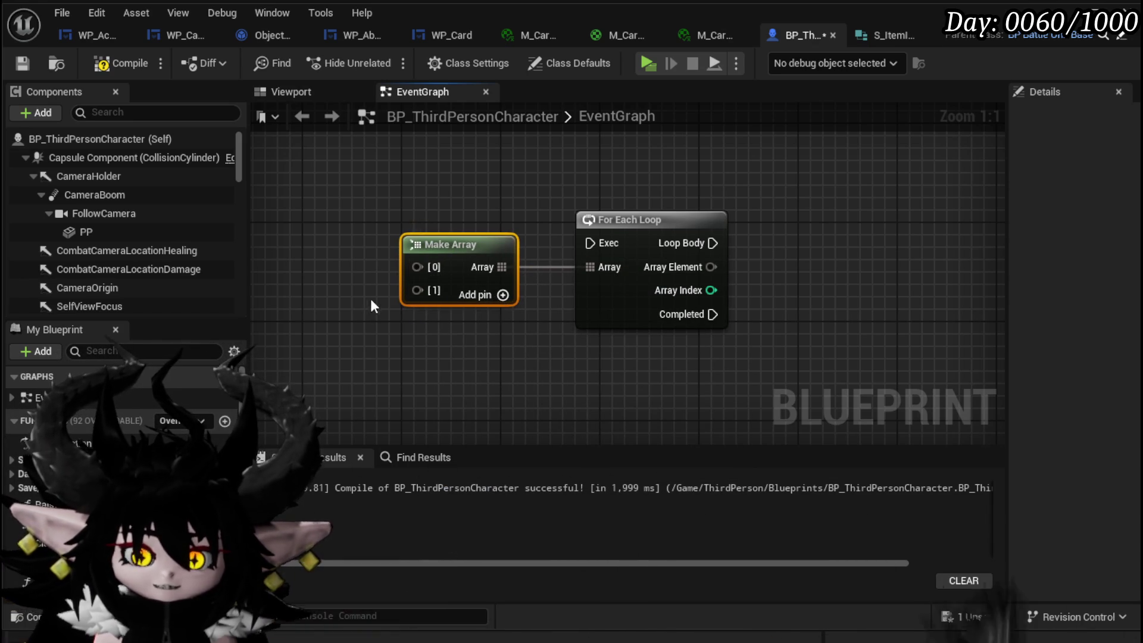
left_click_drag(695, 268, 799, 243)
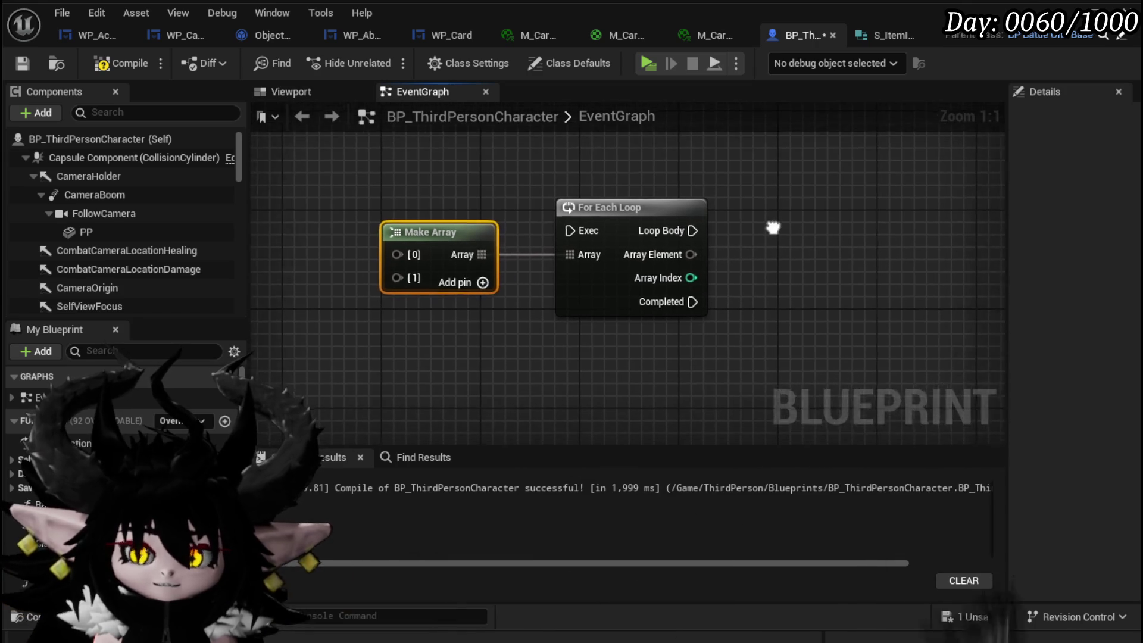
left_click(372, 286)
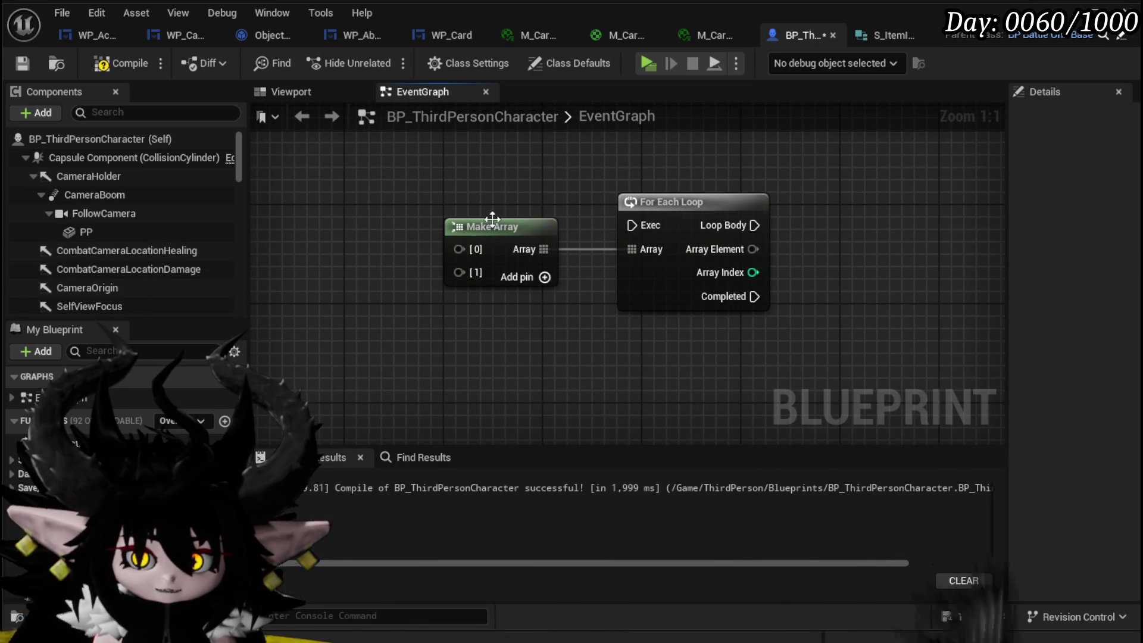
scroll(66, 270, "down", 2)
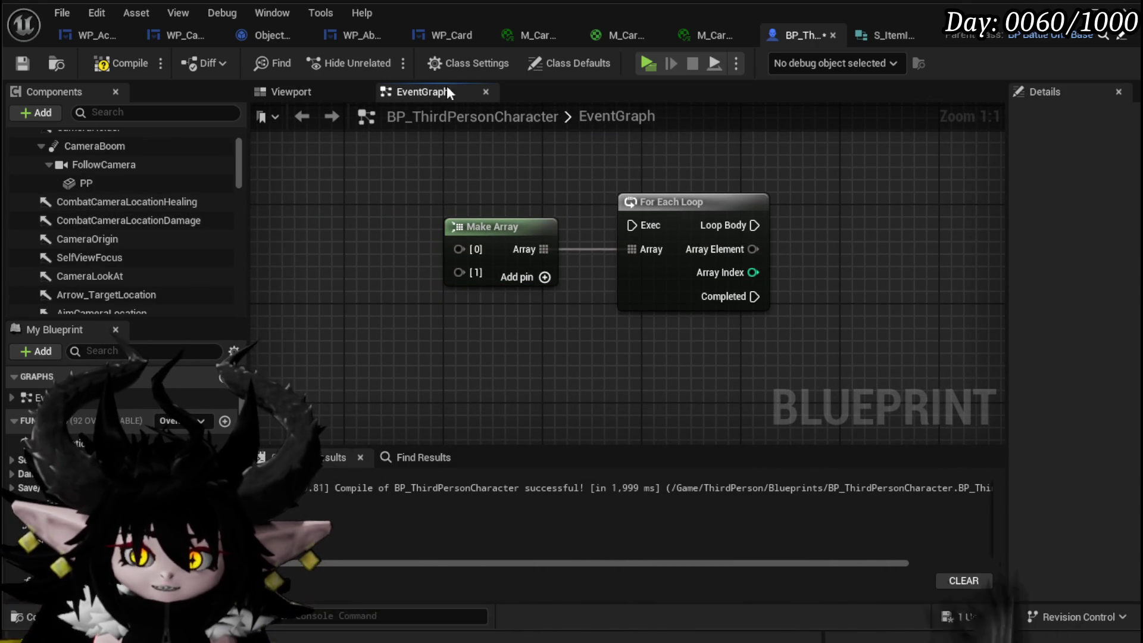
Select the red arrow component in the Viewport, close the S_Item tab, and compile and save.
left_click(316, 91)
scroll(724, 269, "down", 5)
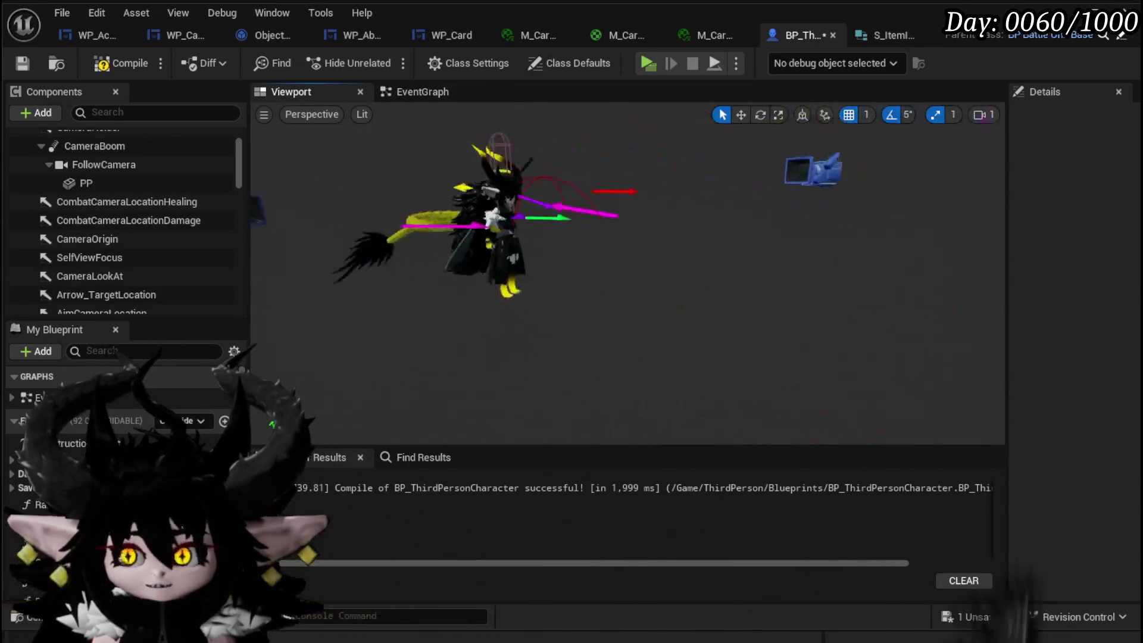
left_click(647, 301)
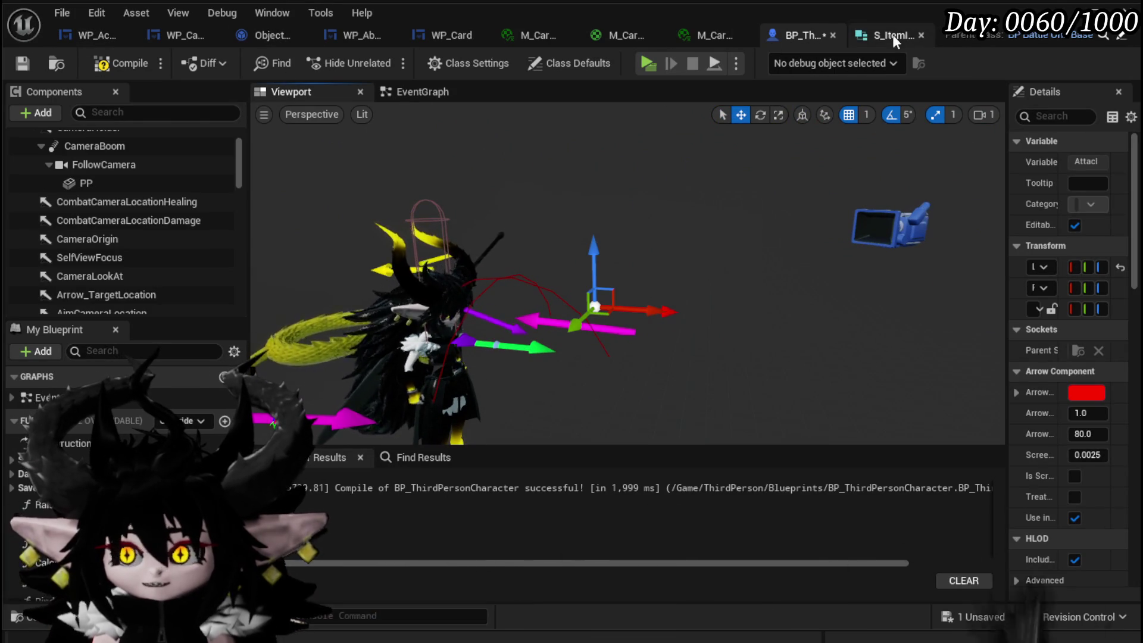
left_click(920, 35)
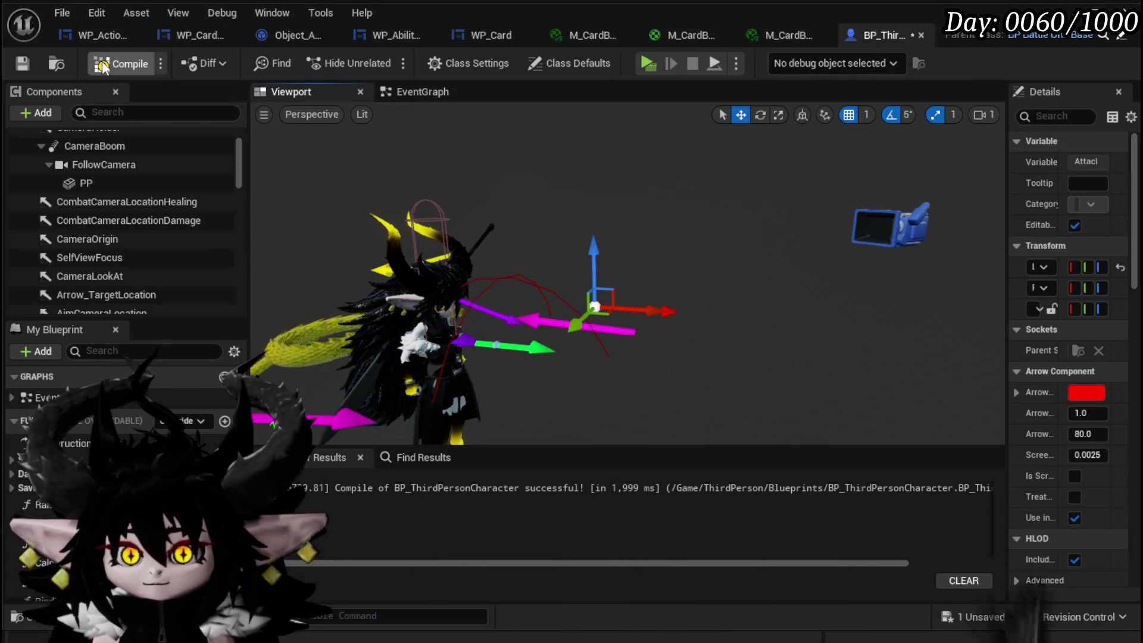
left_click(21, 64)
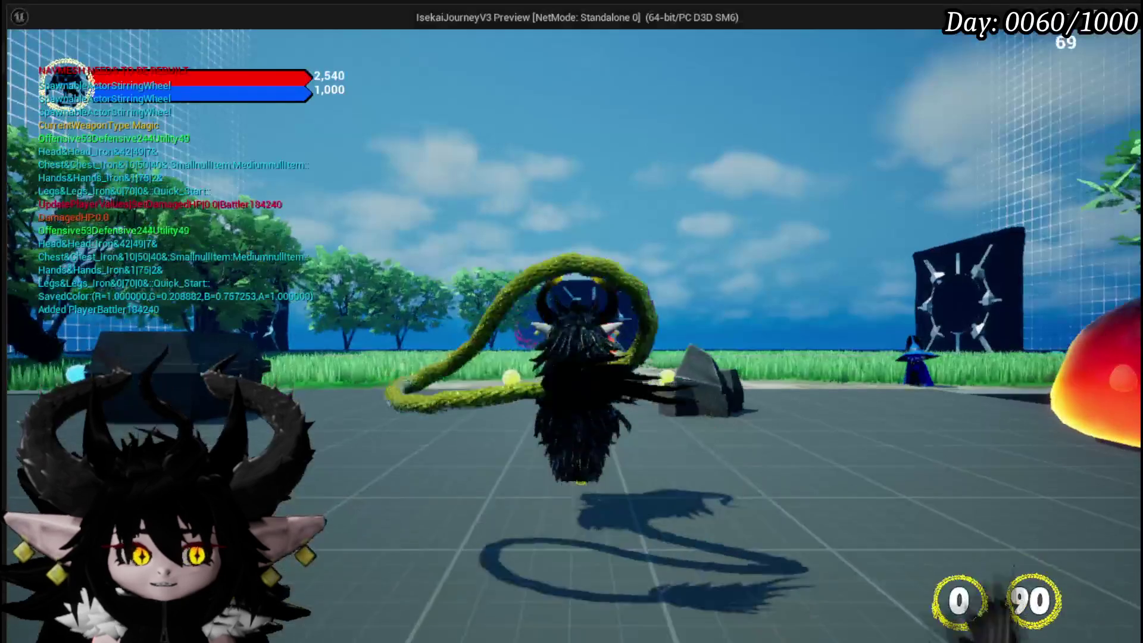
Run the character up the path, cast the ice blast spell, then stop the play session.
key("w")
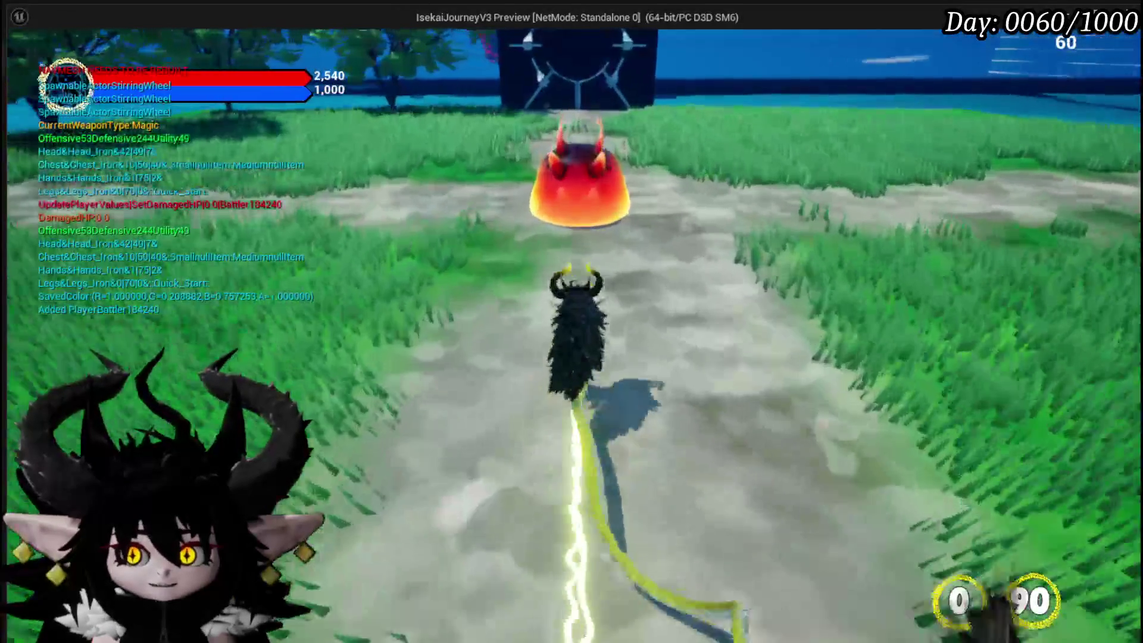
key("e")
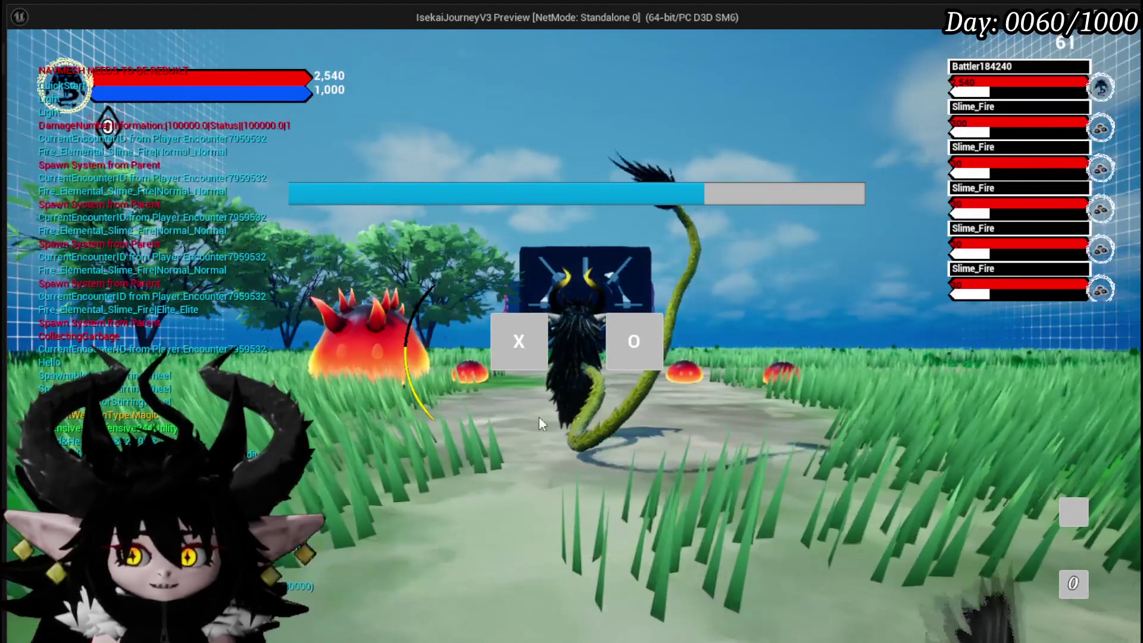
key("alt+Tab")
key("Escape")
key("ctrl+s")
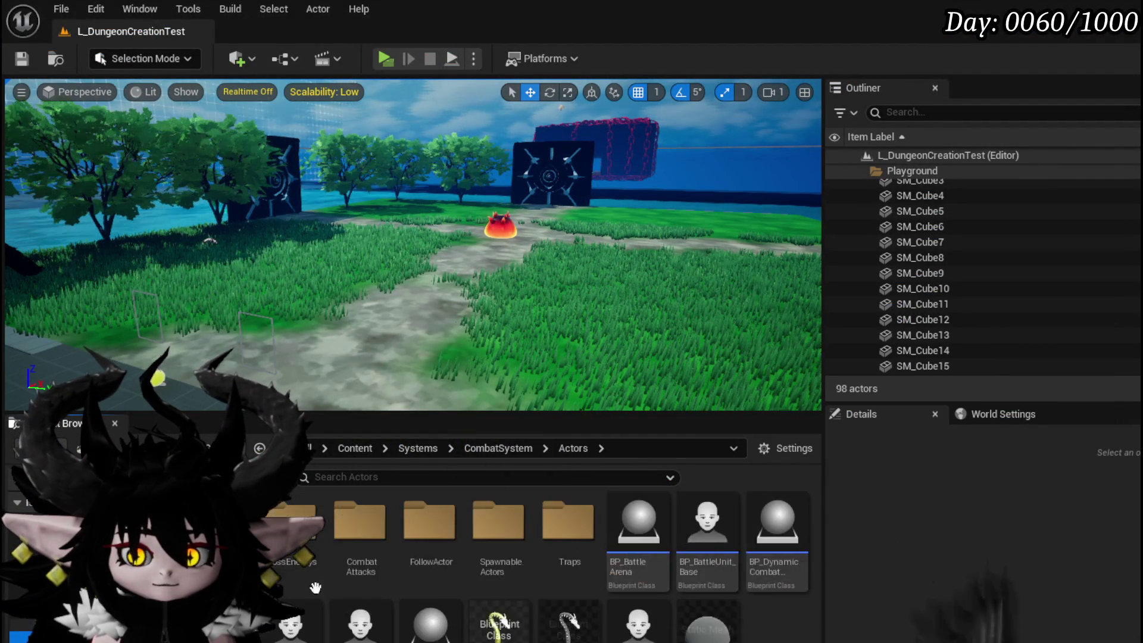
Open BP_BattleArena and select one of its arrow components in the Viewport preview.
double_click(654, 527)
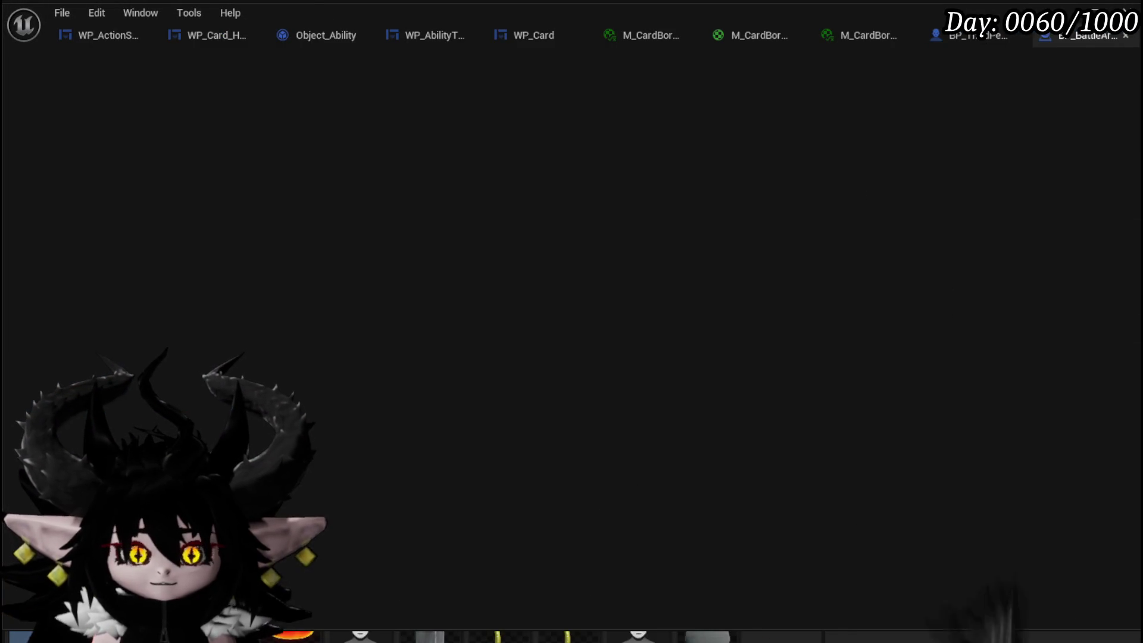
scroll(500, 236, "down", 1)
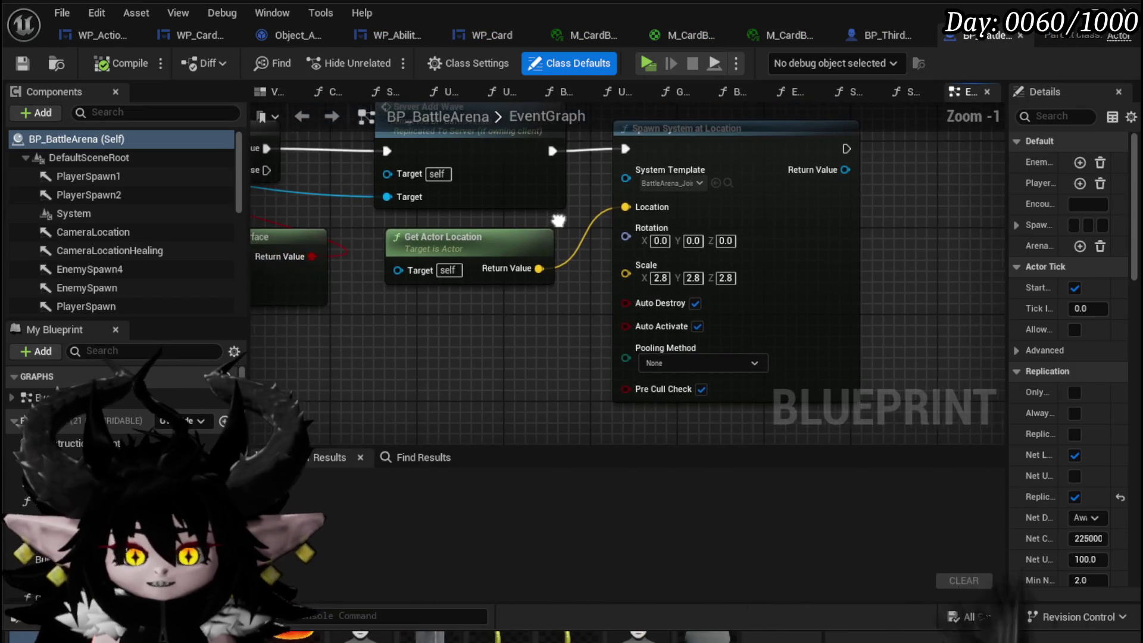
scroll(555, 225, "down", 2)
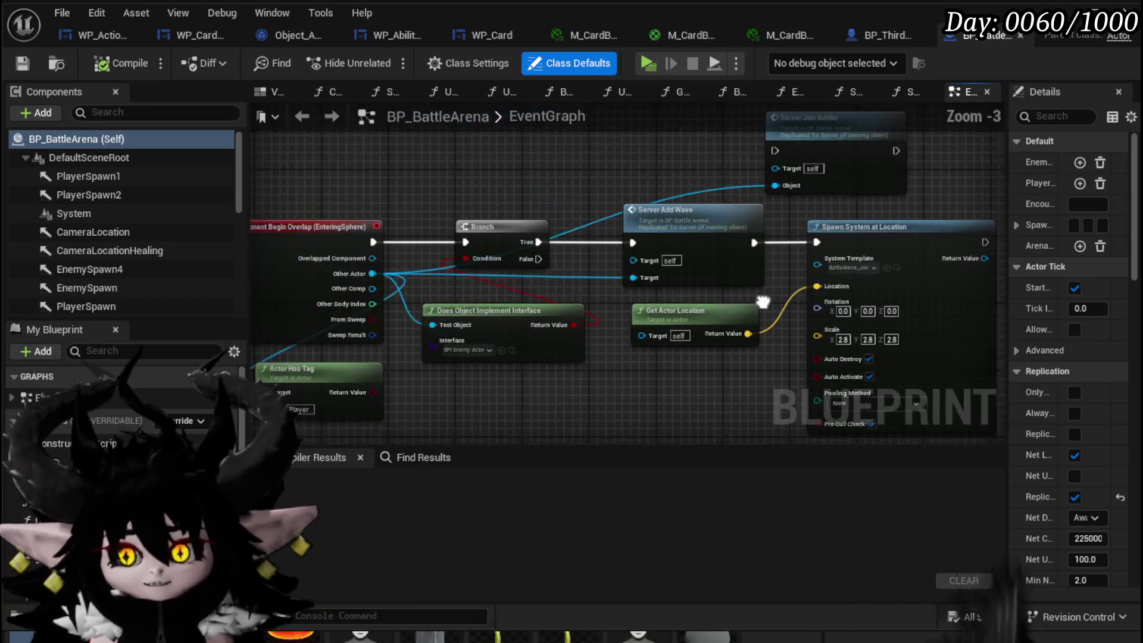
left_click(271, 88)
scroll(579, 258, "up", 5)
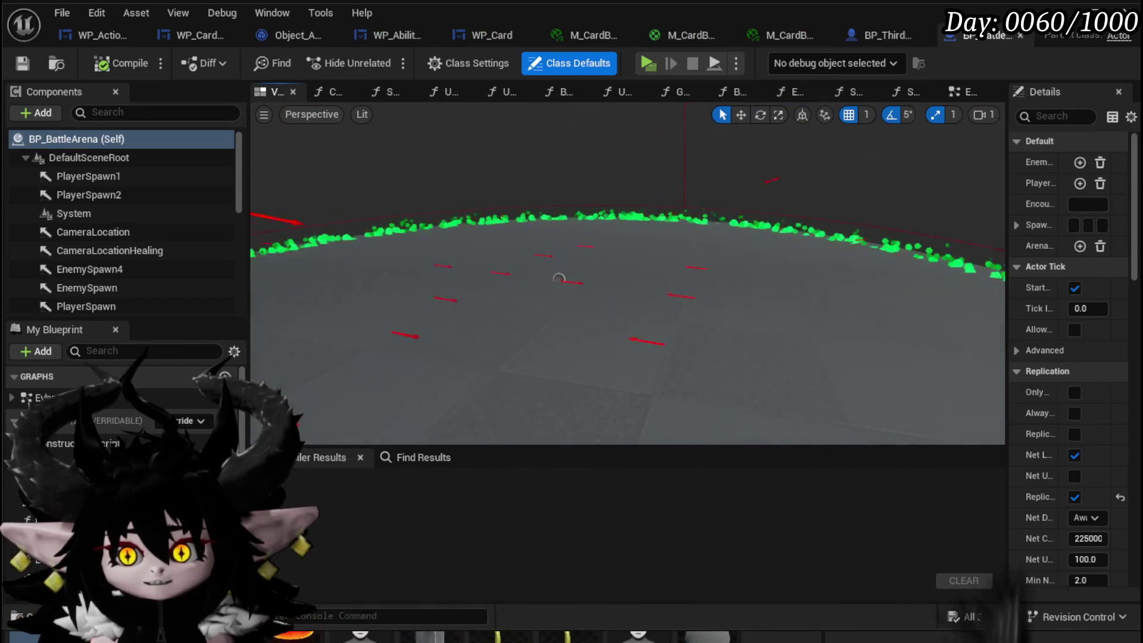
scroll(609, 181, "up", 4)
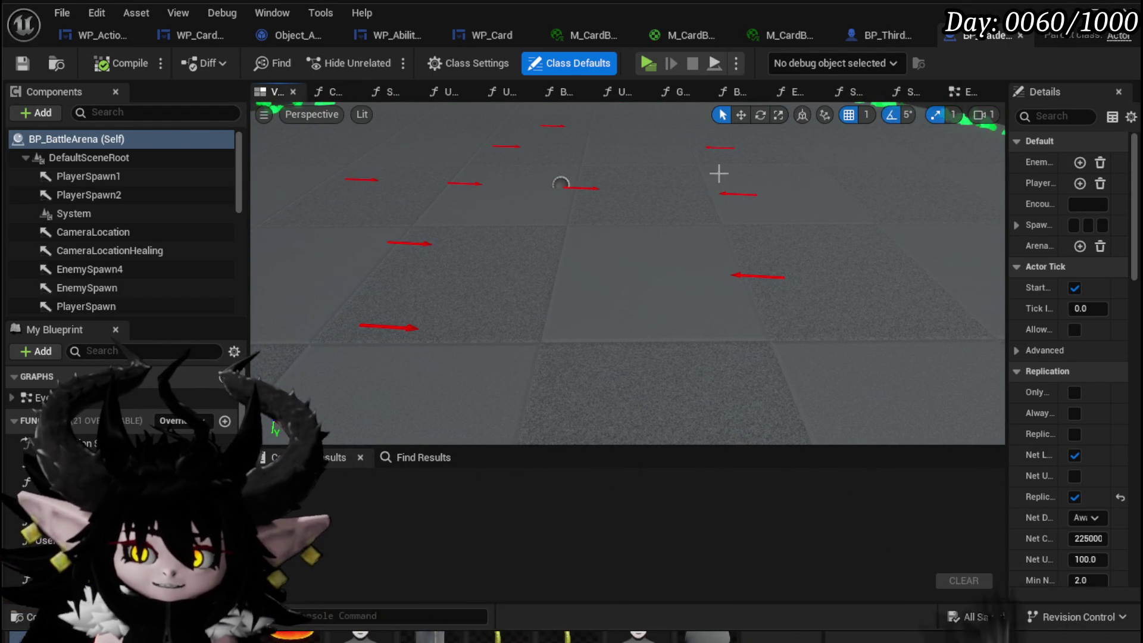
left_click(419, 247)
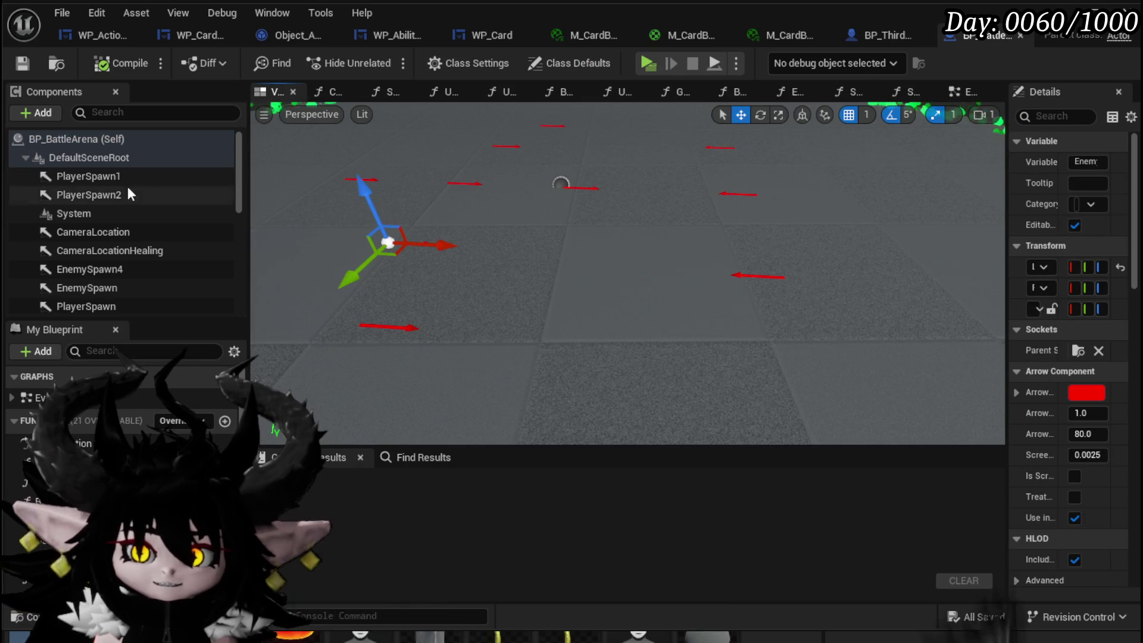
scroll(119, 446, "down", 2)
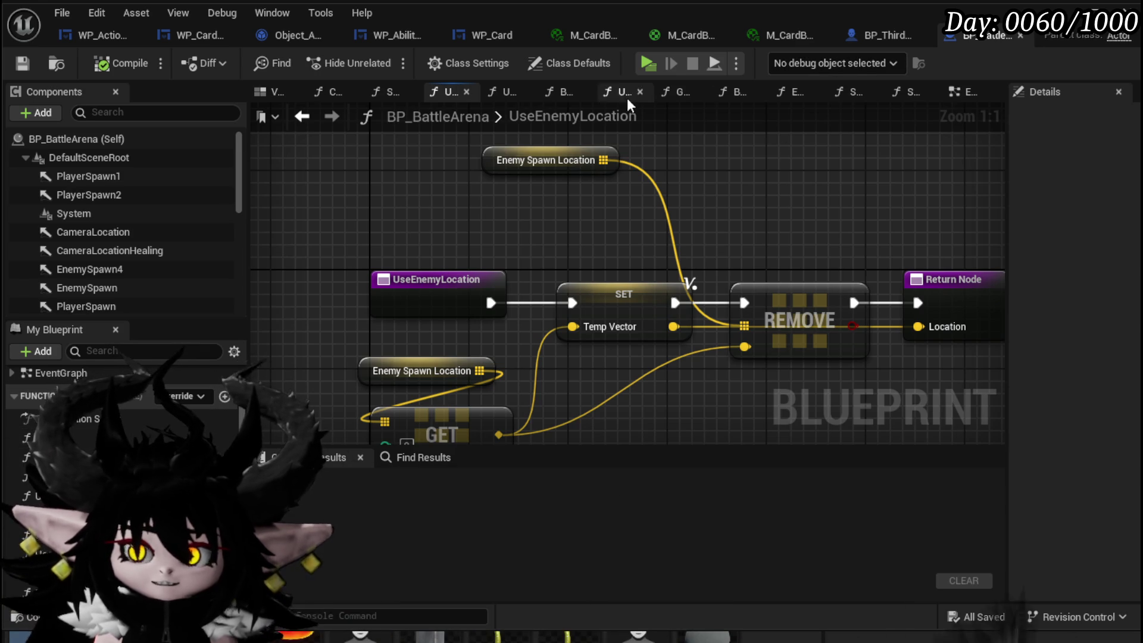
Return to the arena's EventGraph, search the Blueprint for 'Begin', and jump to Event BeginPlay.
left_click(966, 92)
scroll(528, 270, "down", 8)
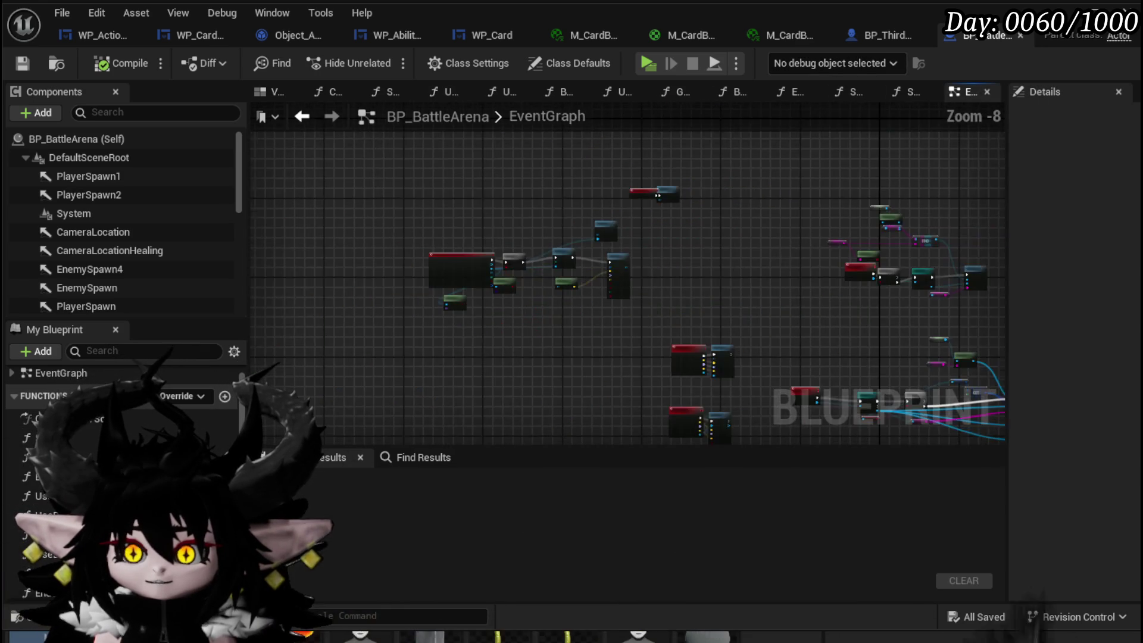
scroll(460, 324, "up", 6)
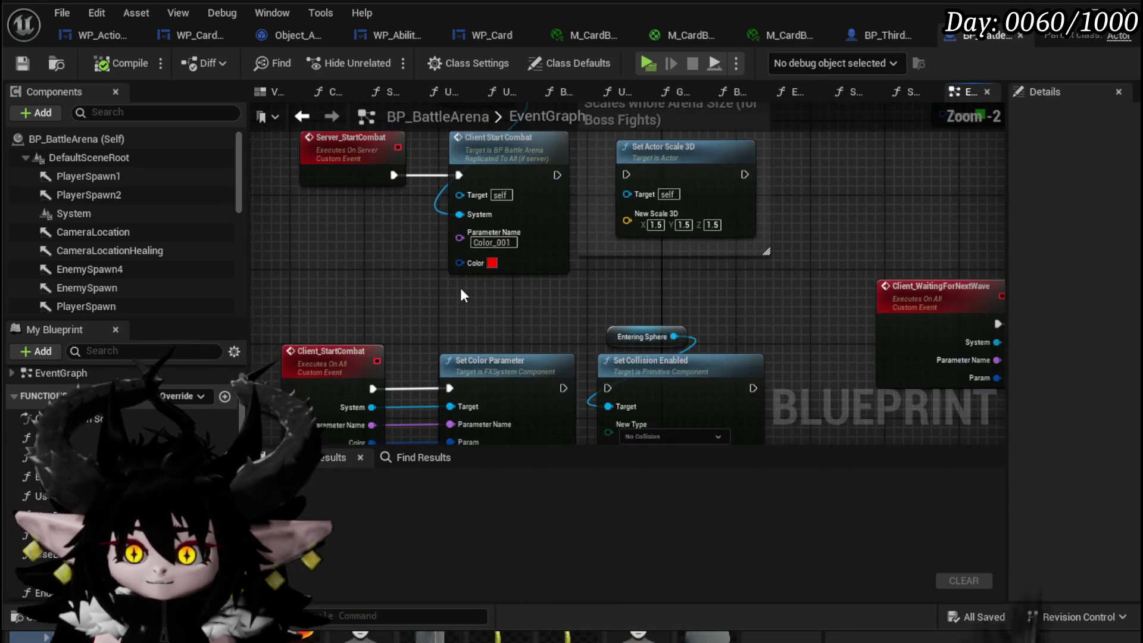
scroll(459, 287, "down", 4)
scroll(494, 352, "up", 4)
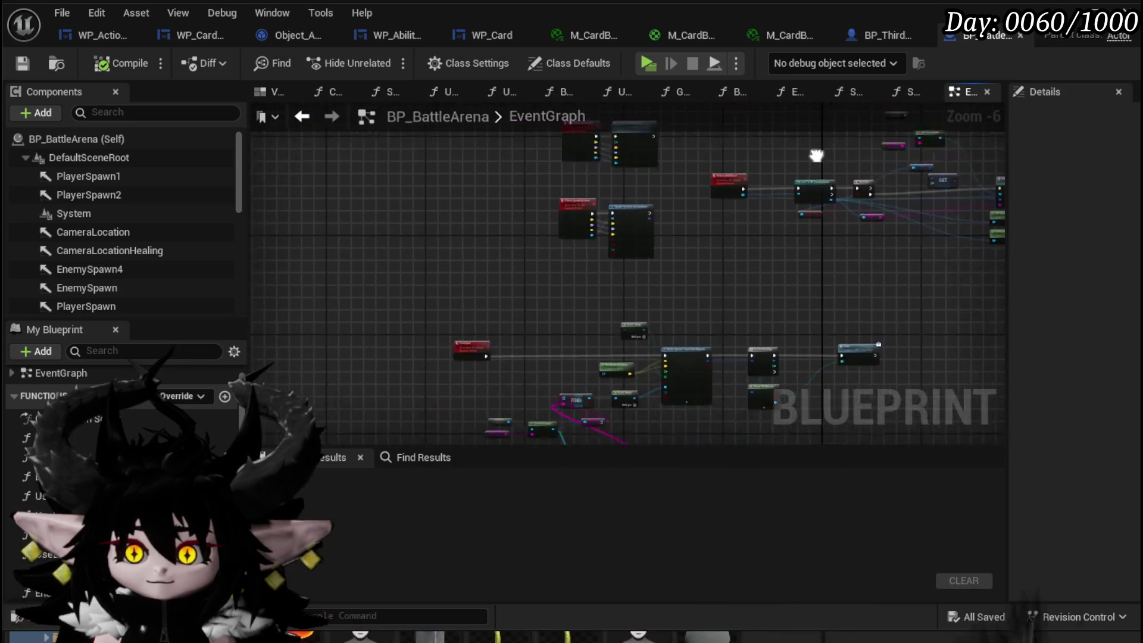
scroll(434, 345, "down", 4)
scroll(468, 218, "down", 5)
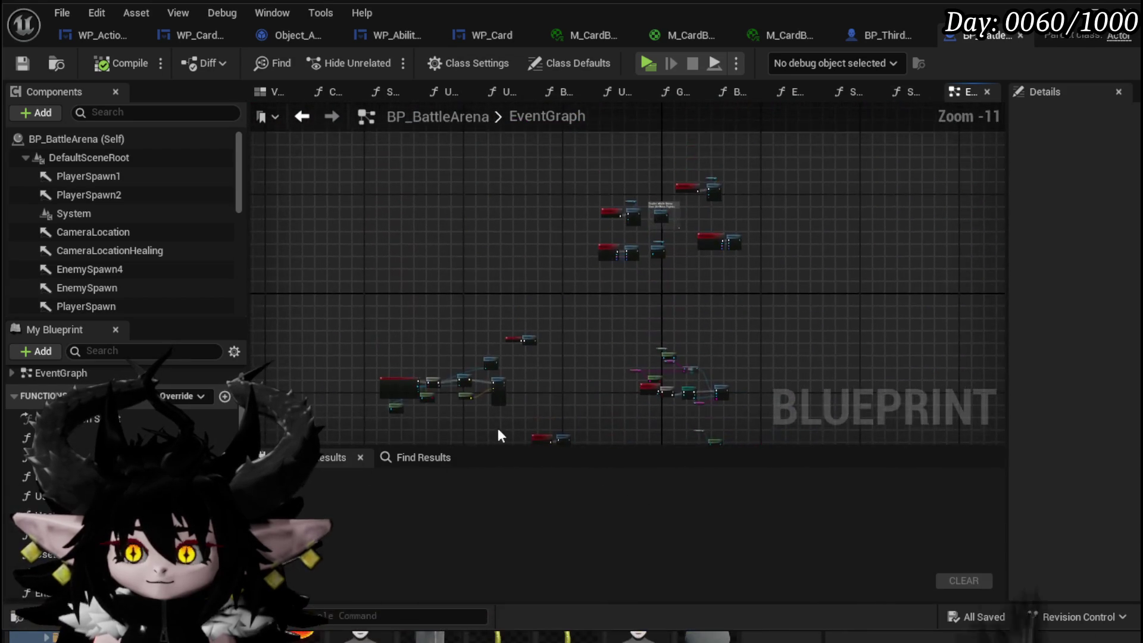
mouse_move(473, 406)
left_mouse_down()
mouse_move(490, 273)
mouse_move(536, 207)
left_mouse_up()
left_click(424, 457)
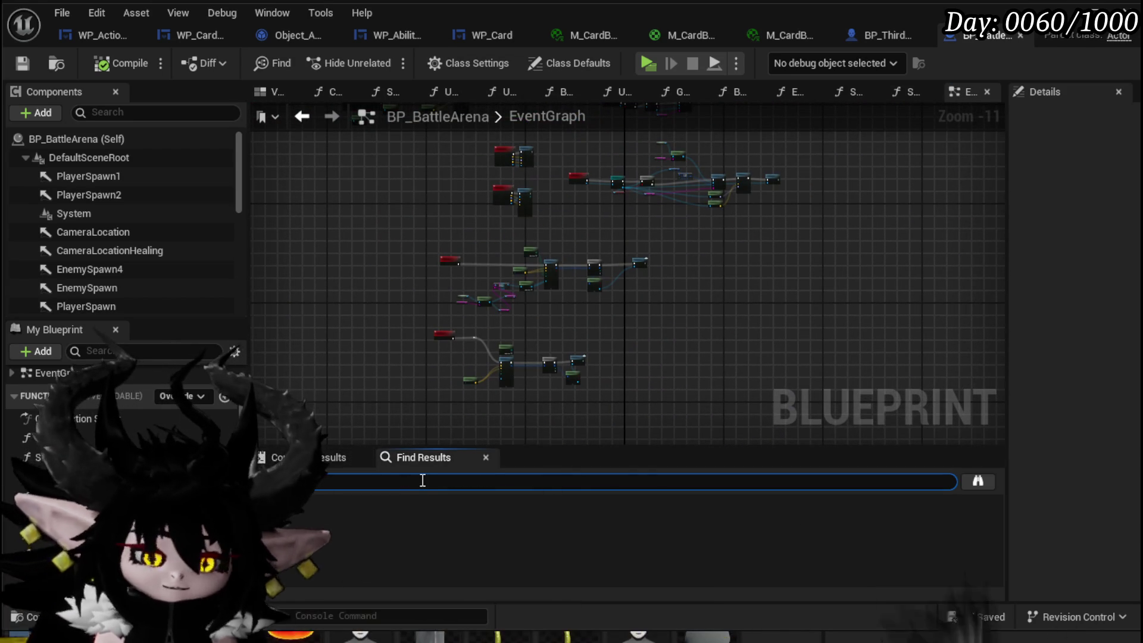
type("Begin")
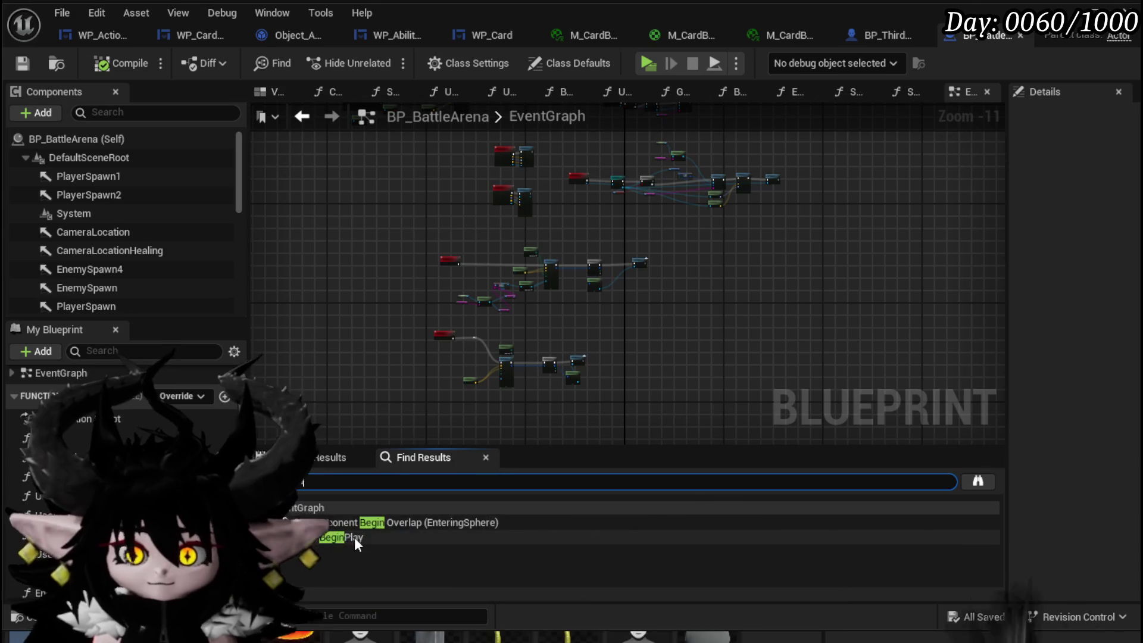
left_click(355, 537)
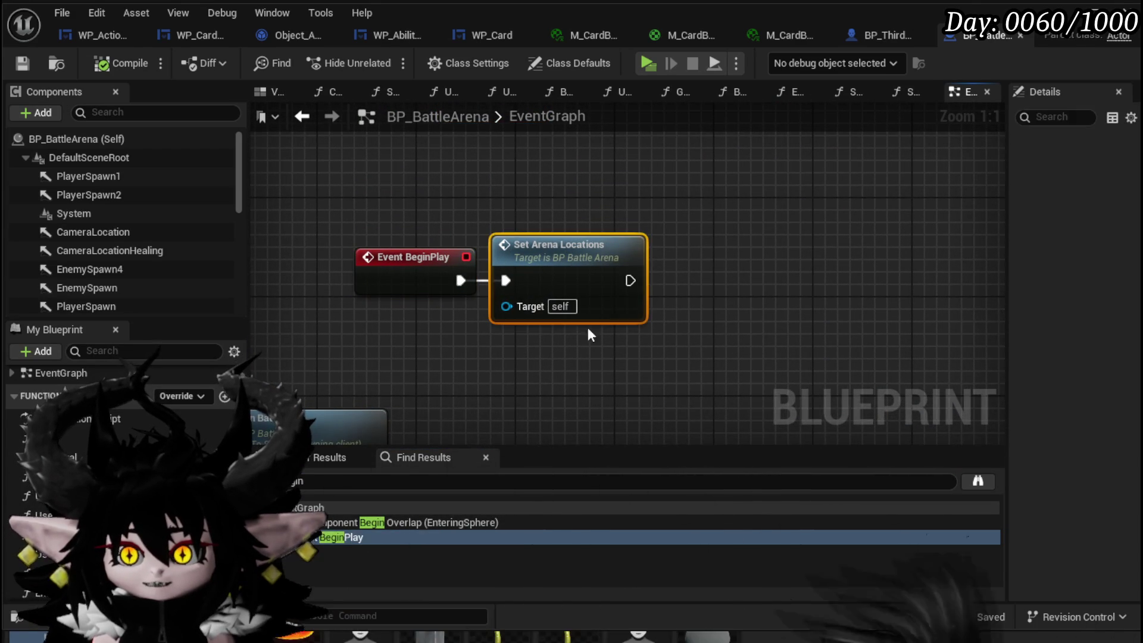
Open the SetArenaLocations function and reposition the Arena Location Array and Get World Location nodes.
double_click(570, 246)
mouse_move(620, 189)
left_mouse_down()
mouse_move(587, 312)
mouse_move(605, 413)
left_mouse_up()
left_click_drag(920, 257, 584, 249)
mouse_move(570, 189)
left_mouse_down()
mouse_move(541, 159)
mouse_move(533, 171)
left_mouse_up()
left_click_drag(523, 288, 508, 278)
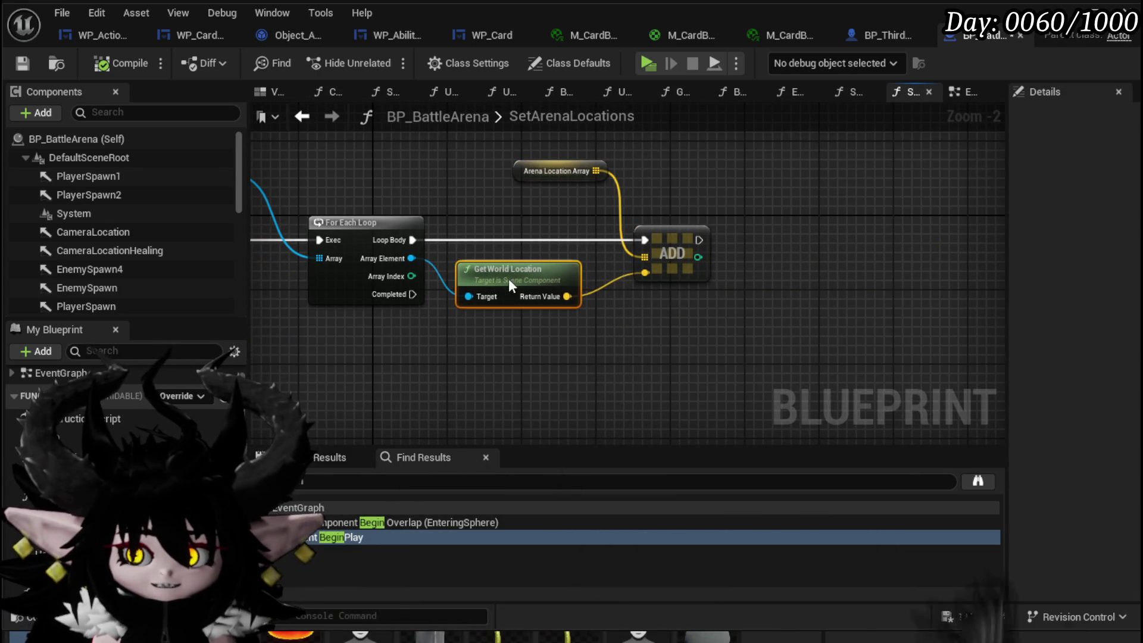
left_click_drag(572, 173, 599, 173)
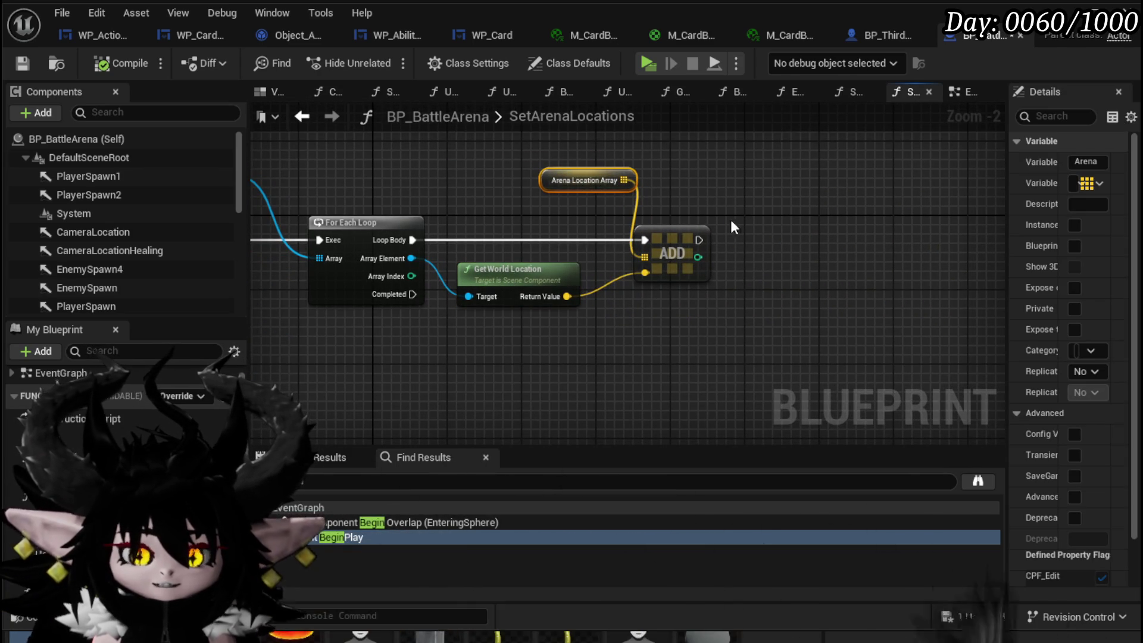
left_click_drag(675, 240, 679, 244)
left_click_drag(575, 331, 852, 330)
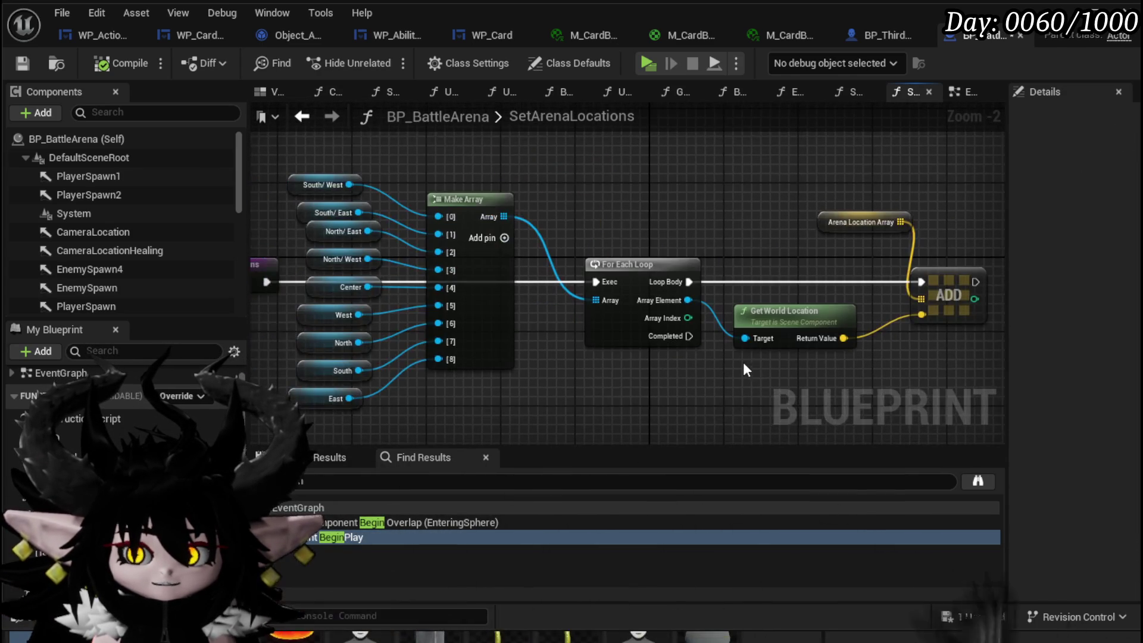
left_click_drag(748, 364, 780, 364)
Tidy the Make Array, For Each Loop and ADD node layout, then save the Blueprint.
left_click_drag(612, 357, 350, 403)
mouse_move(544, 170)
left_mouse_down()
mouse_move(391, 95)
mouse_move(580, 103)
left_mouse_up()
left_click(540, 384)
left_click_drag(631, 348, 408, 339)
left_click_drag(476, 191, 754, 388)
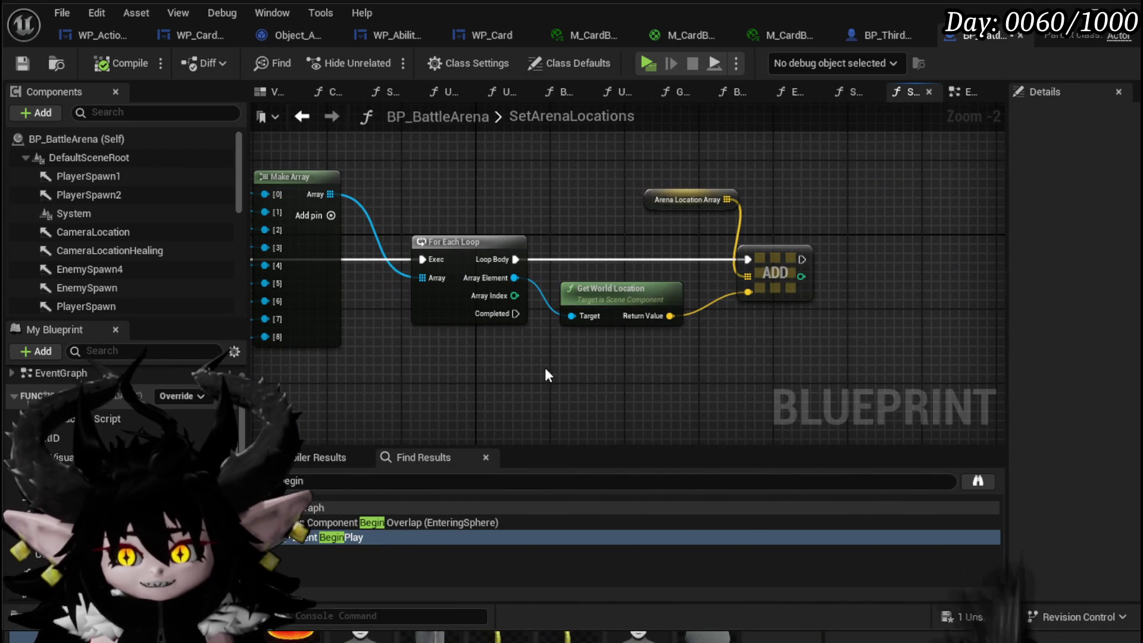
mouse_move(666, 197)
left_mouse_down()
mouse_move(709, 194)
mouse_move(701, 210)
left_mouse_up()
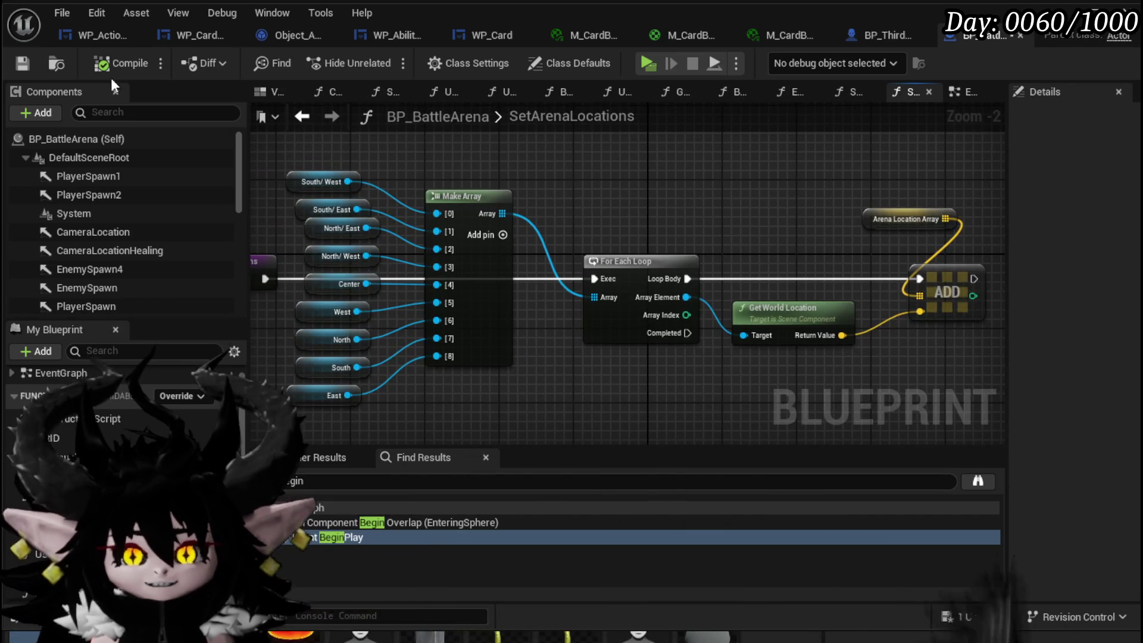
left_click_drag(671, 271, 644, 271)
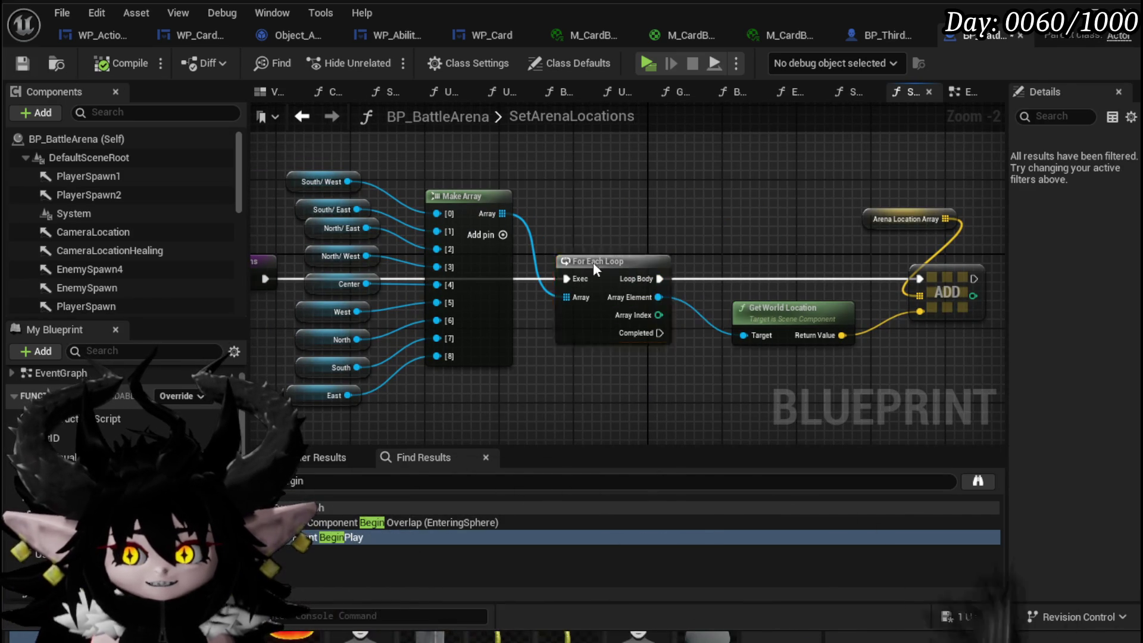
left_click_drag(687, 220, 554, 220)
left_click(33, 58)
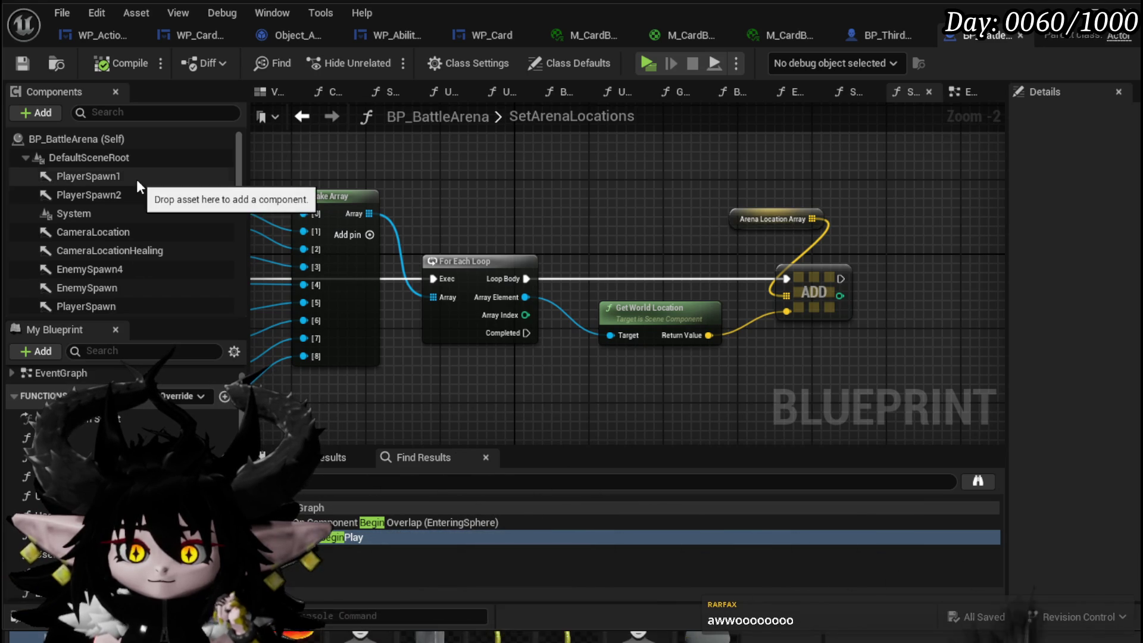
Return to the BP_ThirdPersonCharacter Blueprint editor, whose last compile was successful.
left_click(875, 34)
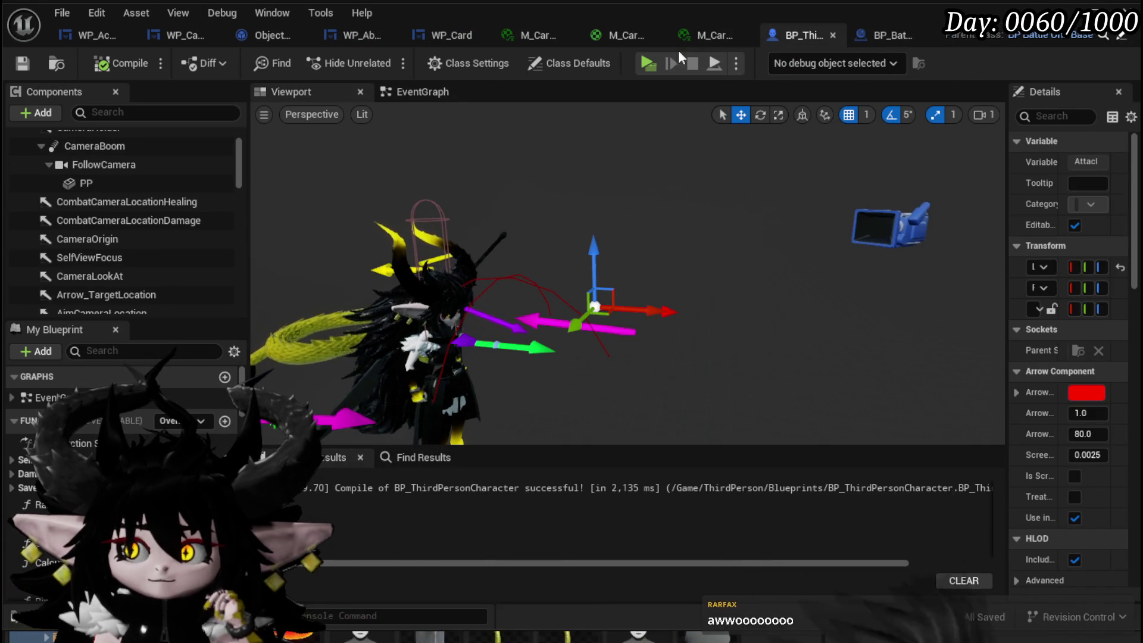
Show the WP_ActionSelection widget's EventGraph zoomed out, with nothing selected.
left_click(74, 45)
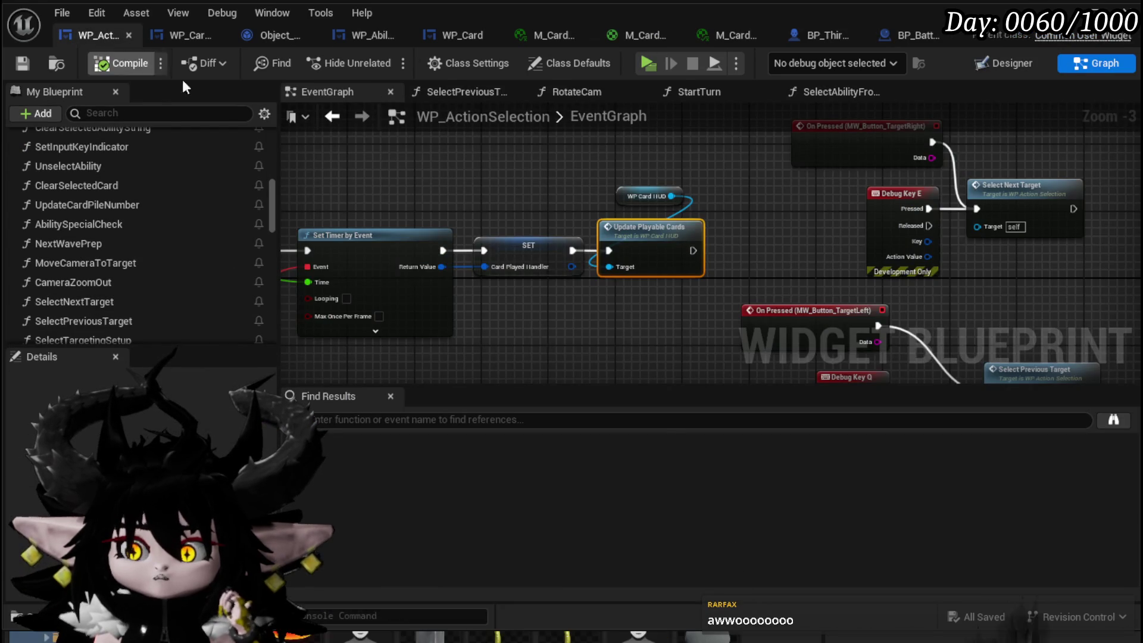
left_click_drag(845, 189, 970, 178)
mouse_move(521, 166)
left_mouse_down()
mouse_move(850, 183)
mouse_move(639, 156)
left_mouse_up()
scroll(845, 181, "down", 4)
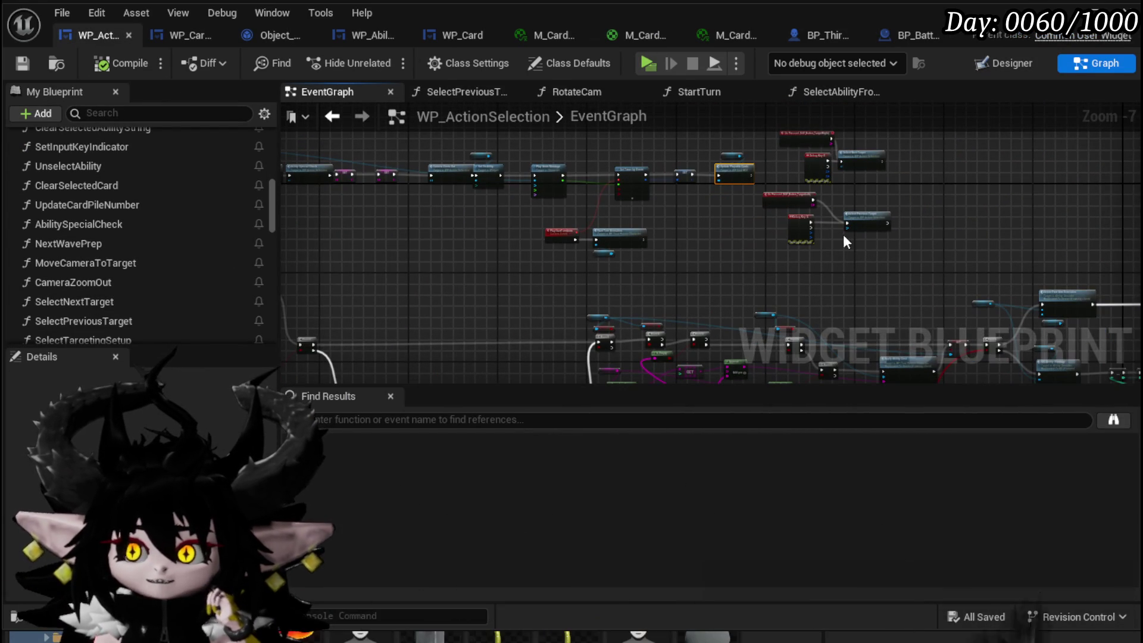
left_click(717, 234)
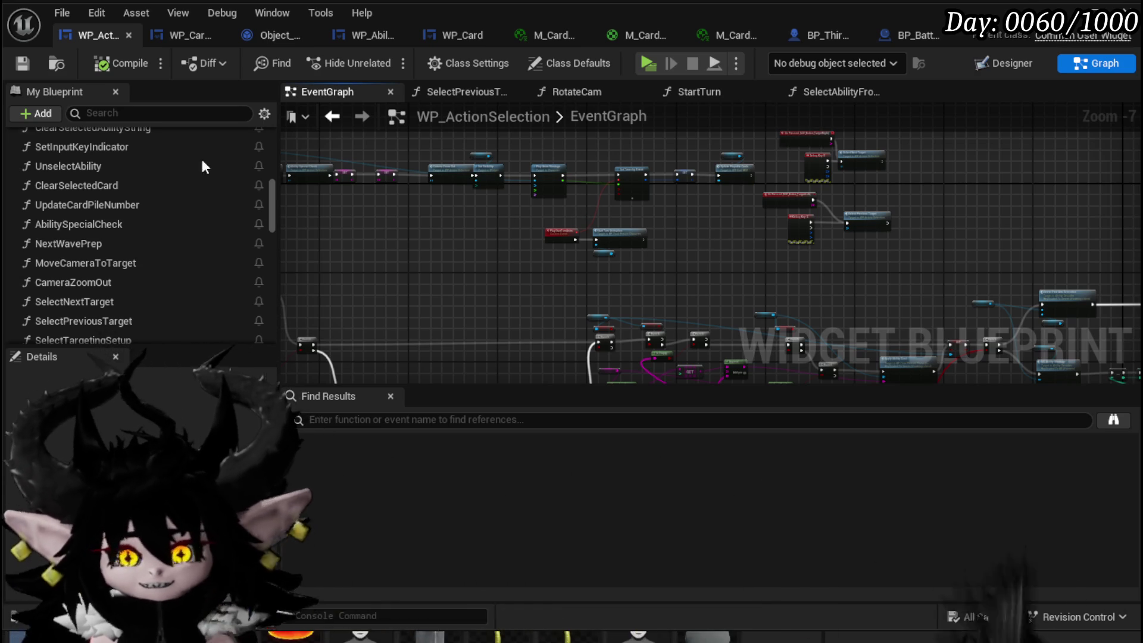
Save all modified assets and minimize the widget editor to reveal the level.
key("ctrl+s")
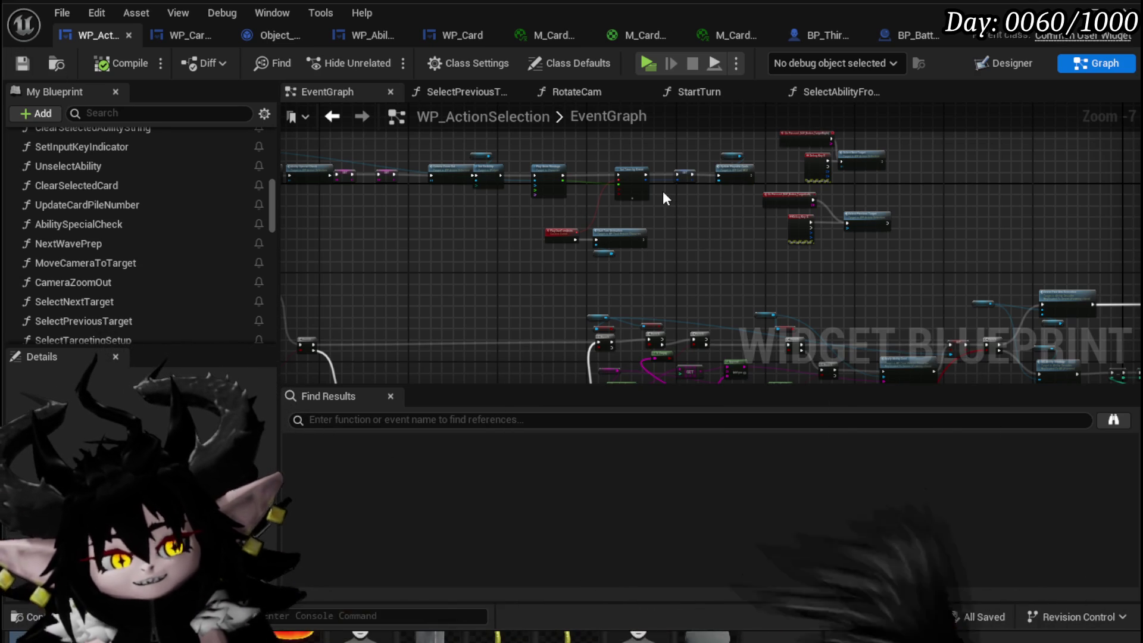
key("ctrl+s")
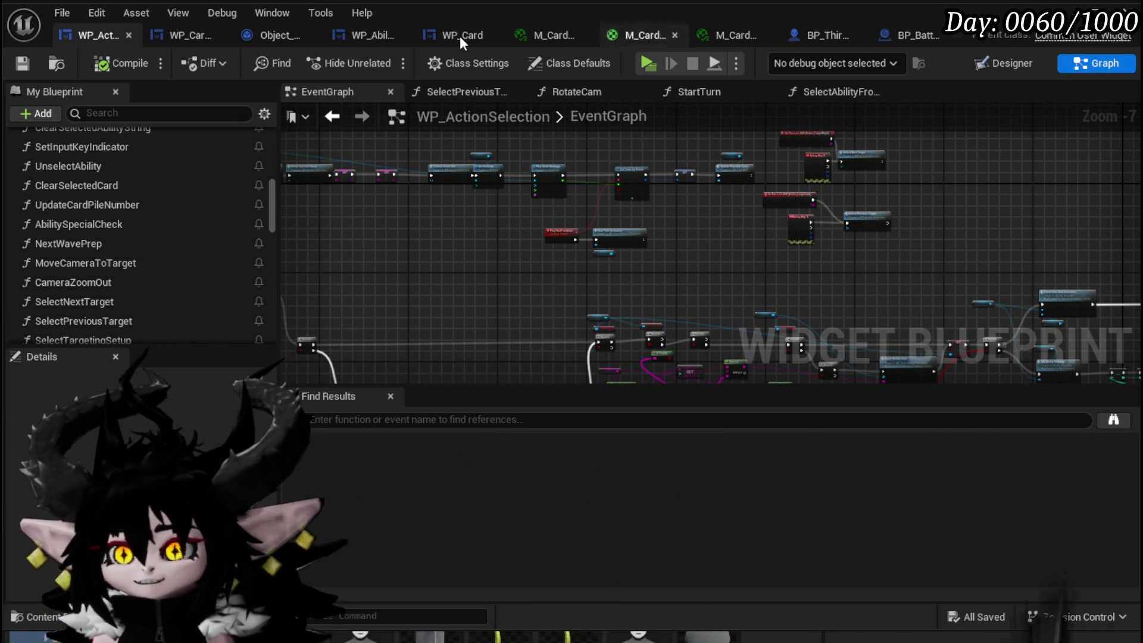
left_click(1061, 13)
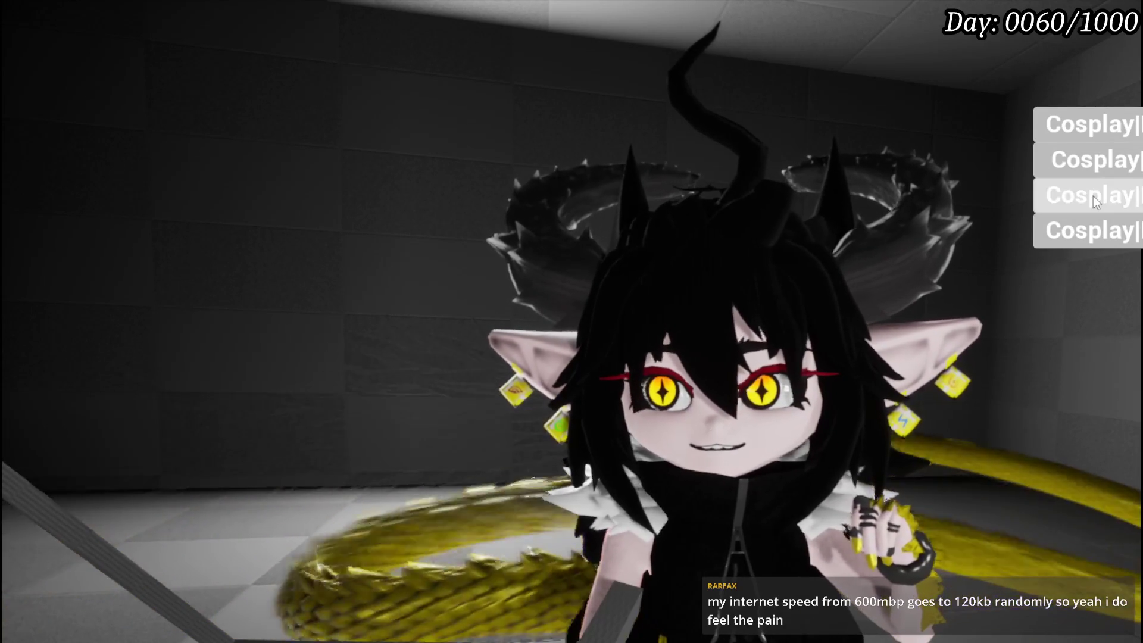
Choose the third Cosplay entry to dress the character in the green dinosaur hoodie.
left_click(1093, 195)
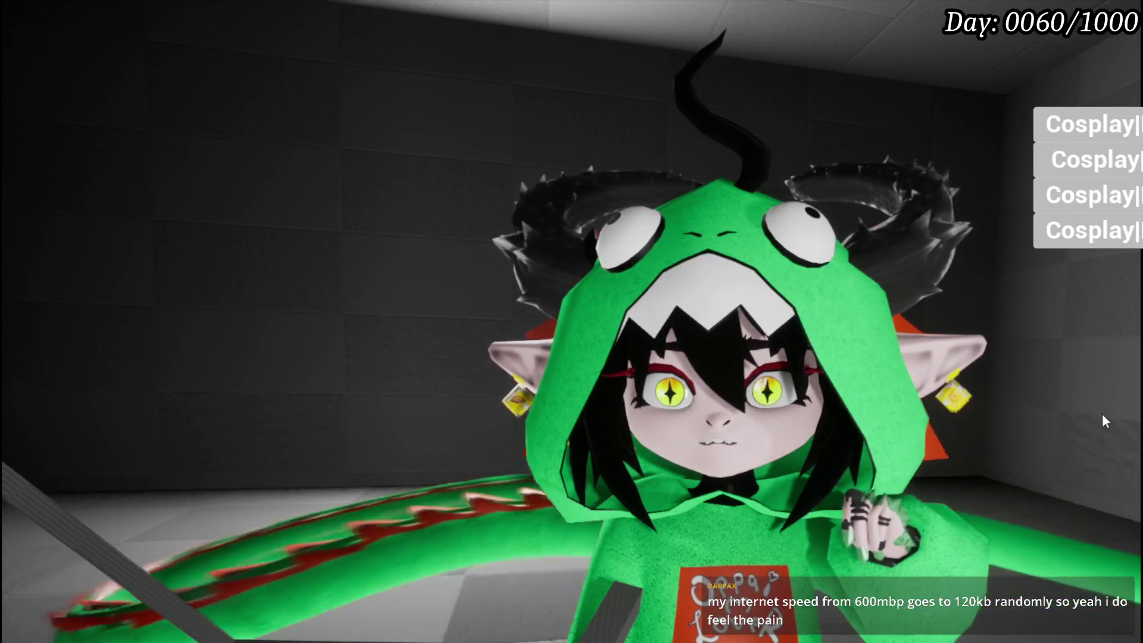